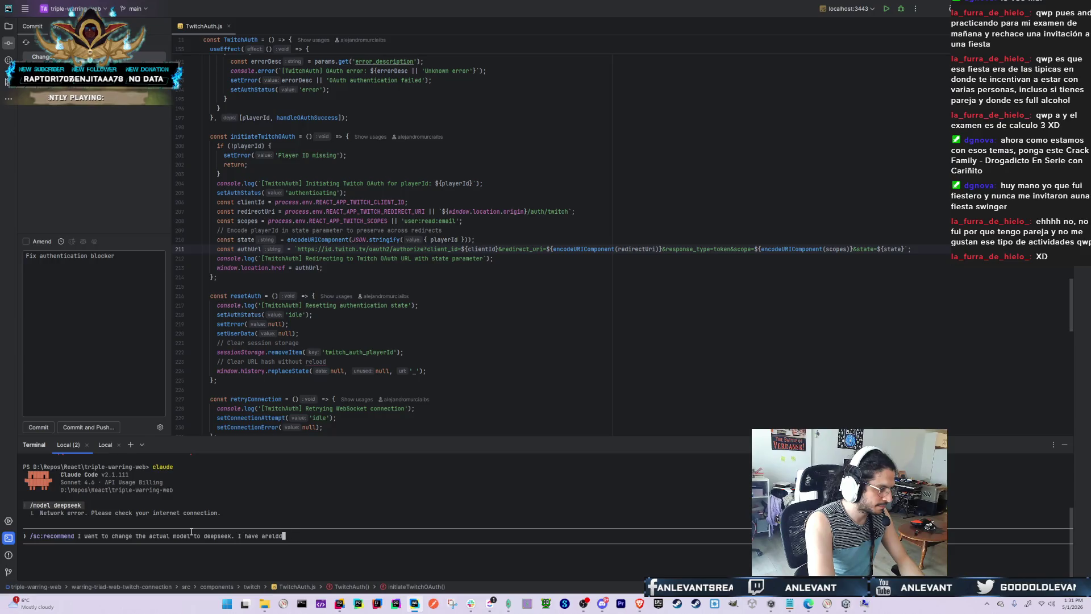
Finish and send Claude Code the question asking which commands switch the model to DeepSeek
text(lready updated my )
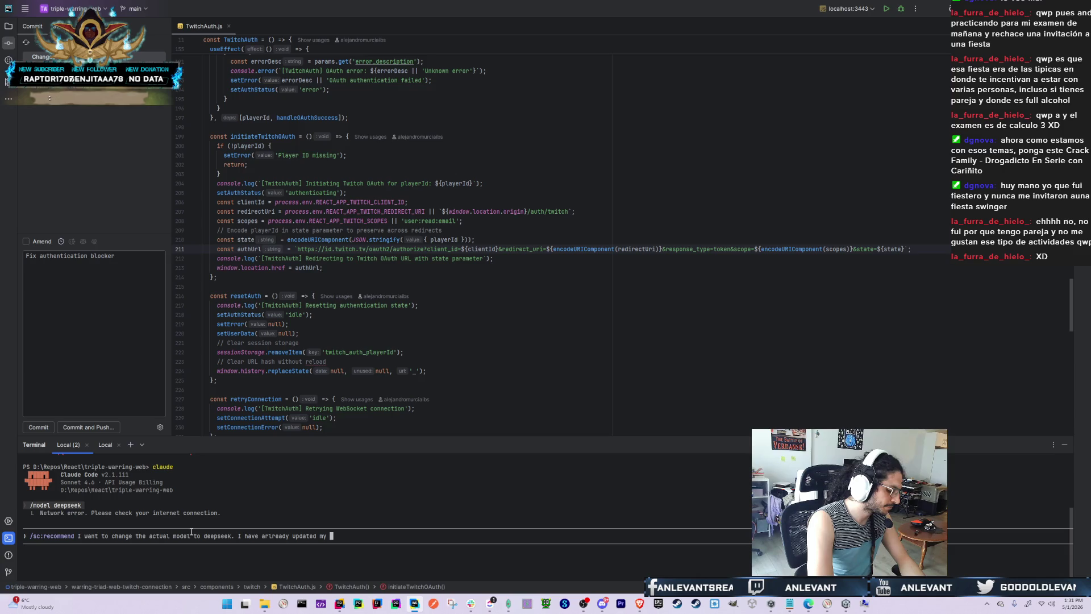
text(environemtn )
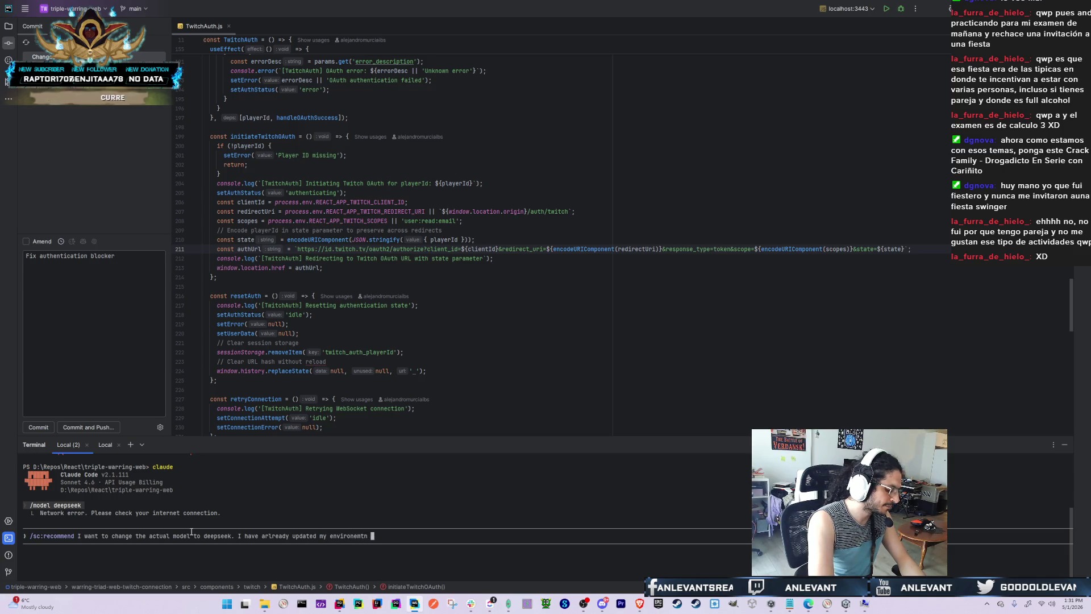
text(vairables. Please )
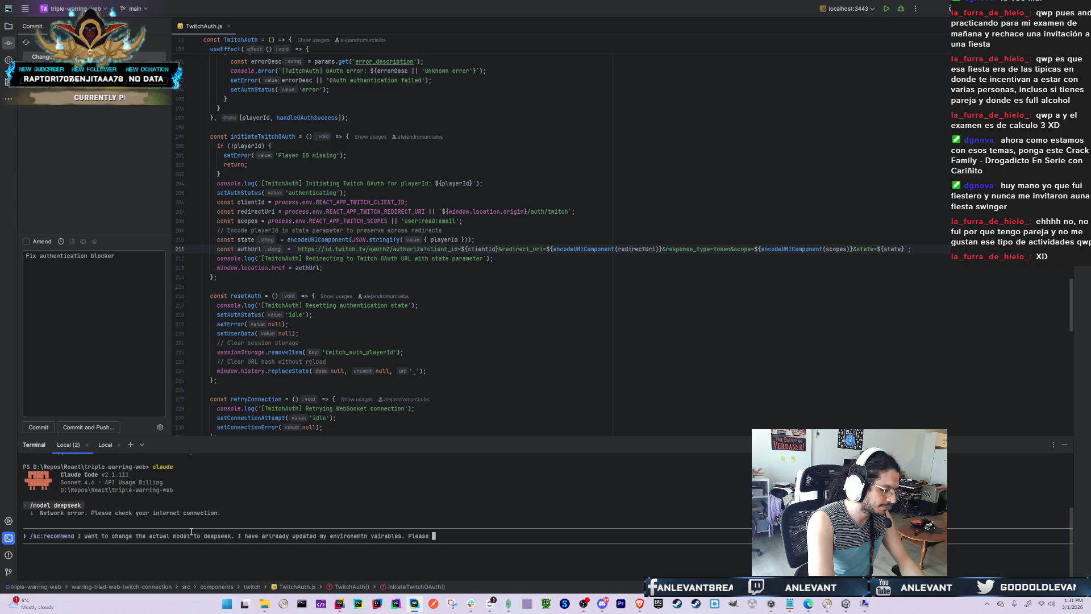
text(help me )
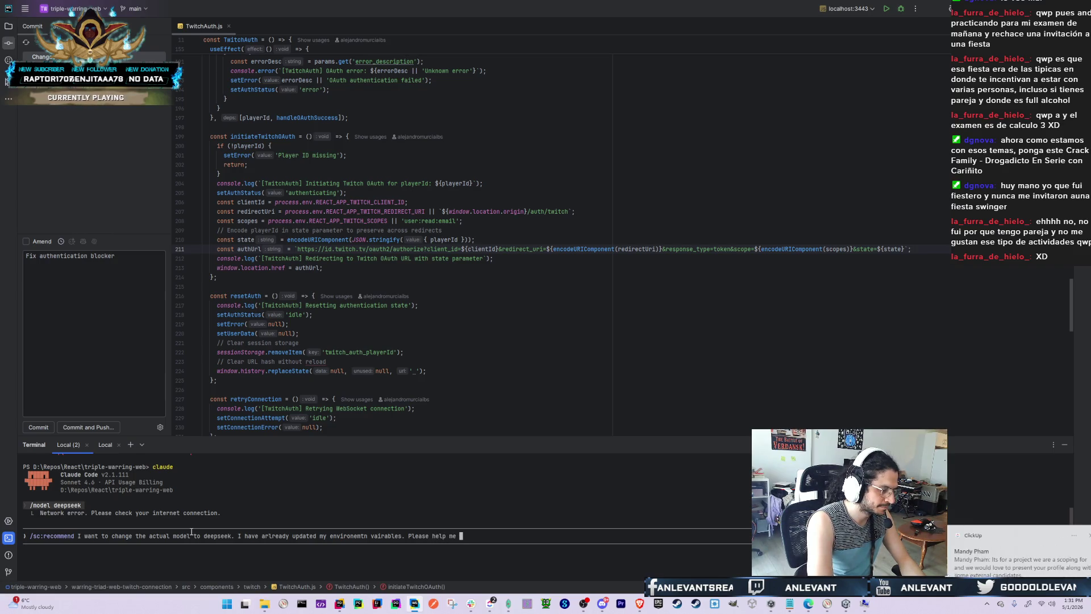
text(know the c)
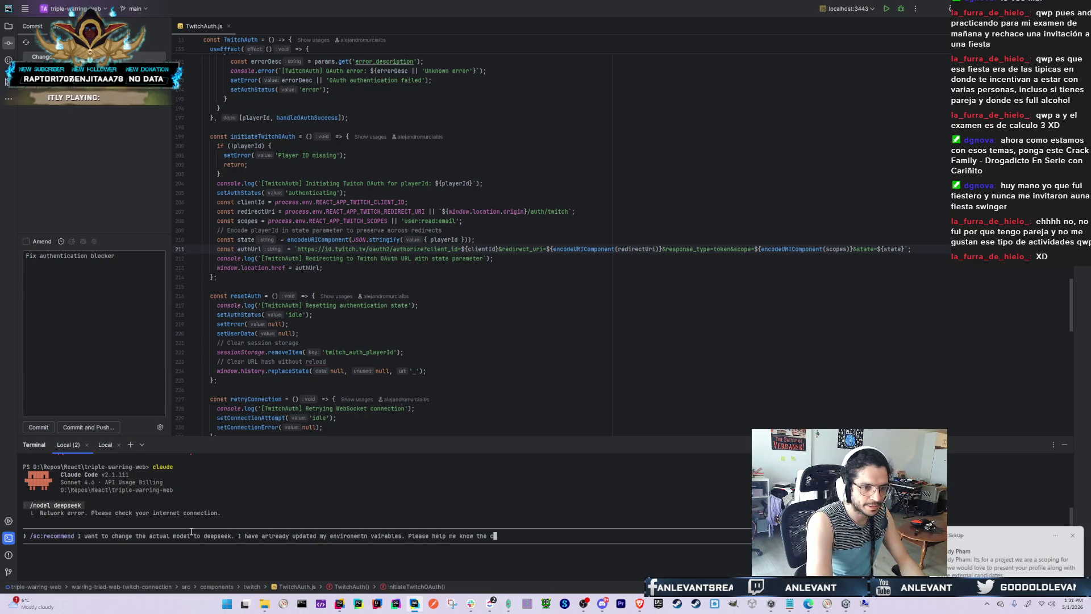
text(ommands)
key(Return)
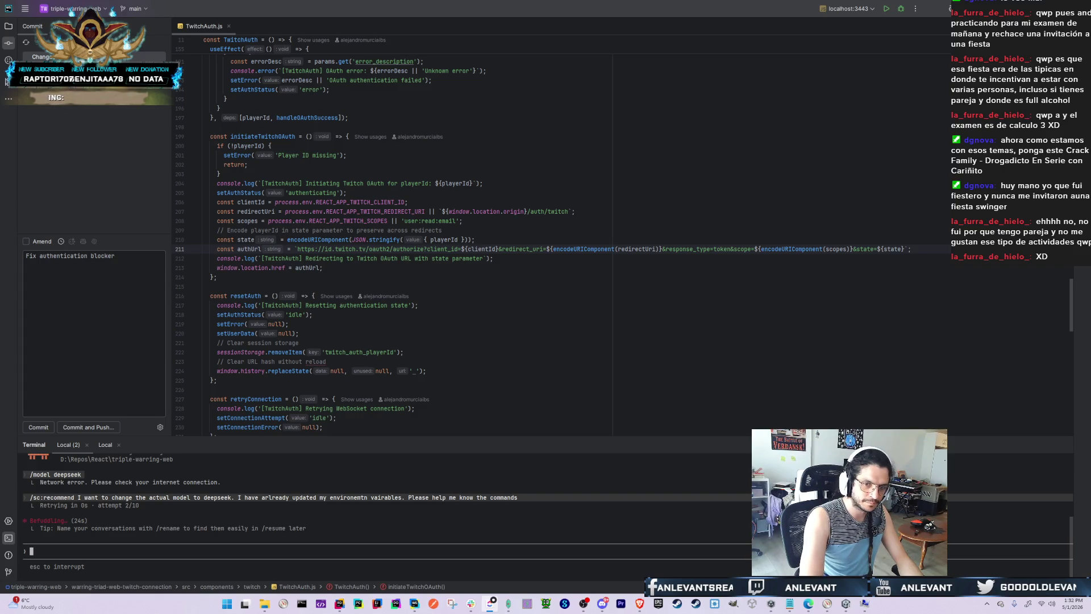
key(alt+Tab)
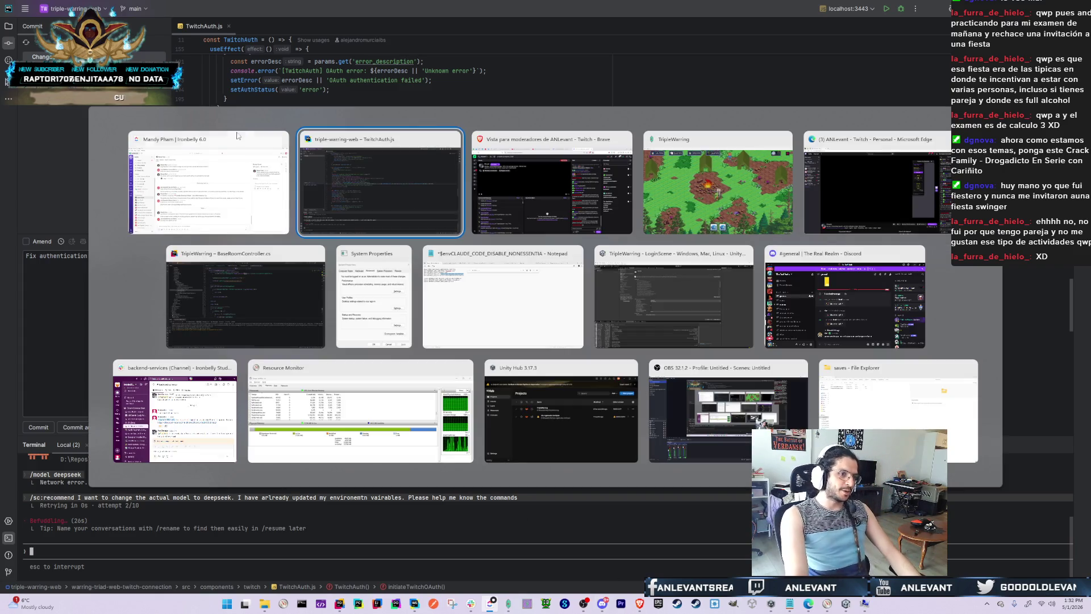
Open Google Drive's My Drive in the browser and select the second CV file
key(Tab)
key(Escape)
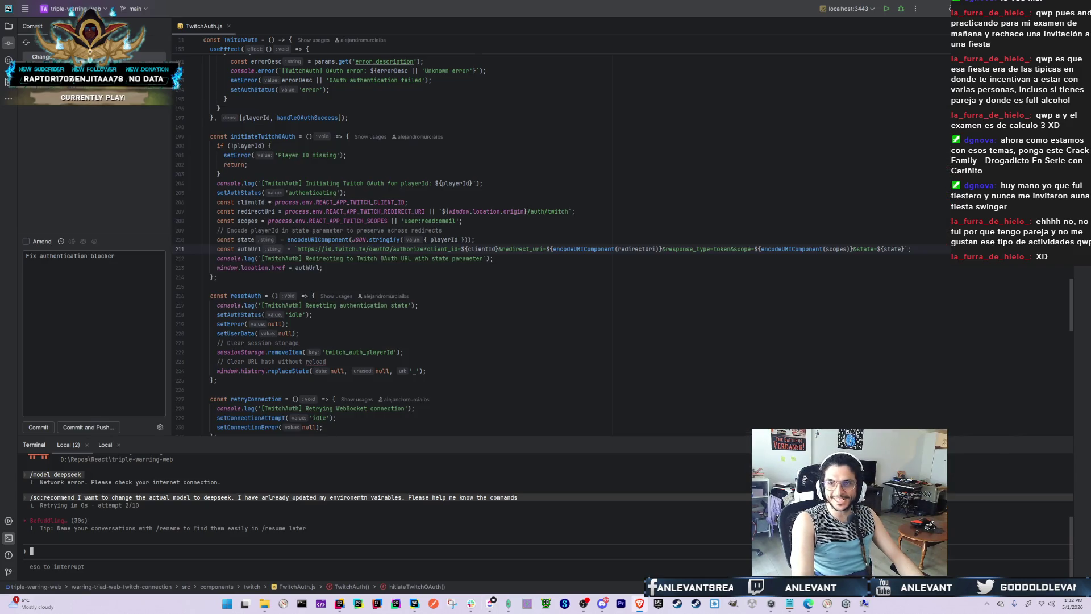
key(alt+Tab)
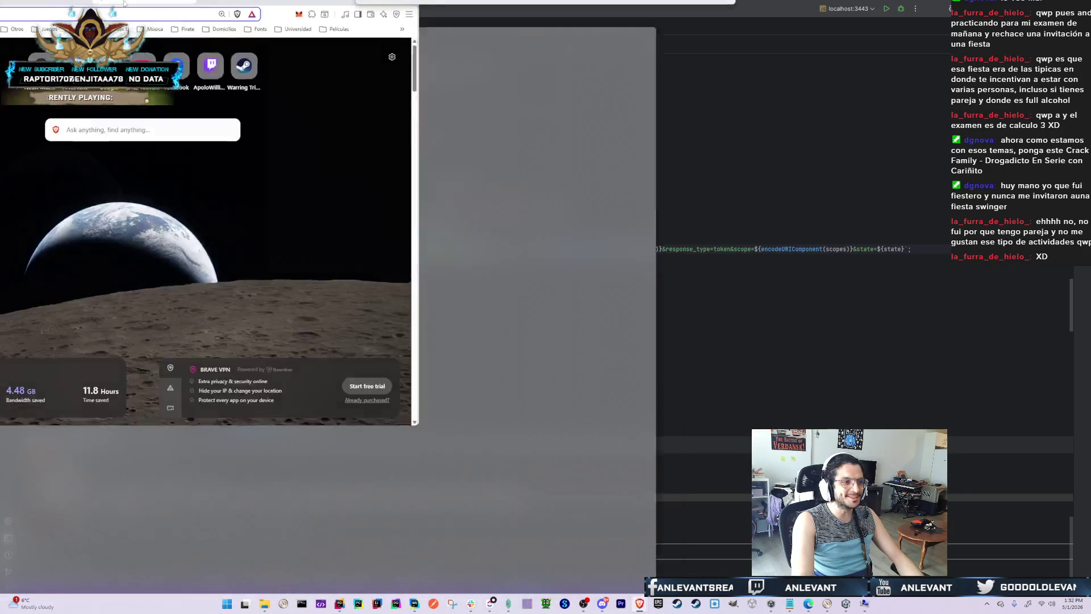
text(www)
key(Escape)
text(drive)
key(Return)
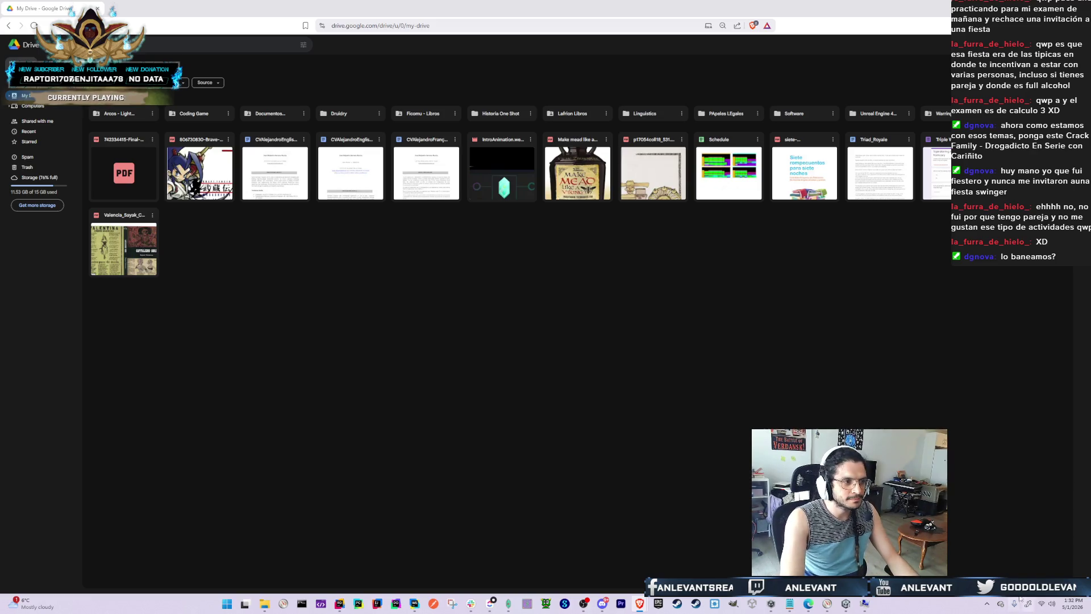
click(336, 177)
Open and read through the game development CV, then open the other CV from My Drive
double_click(337, 178)
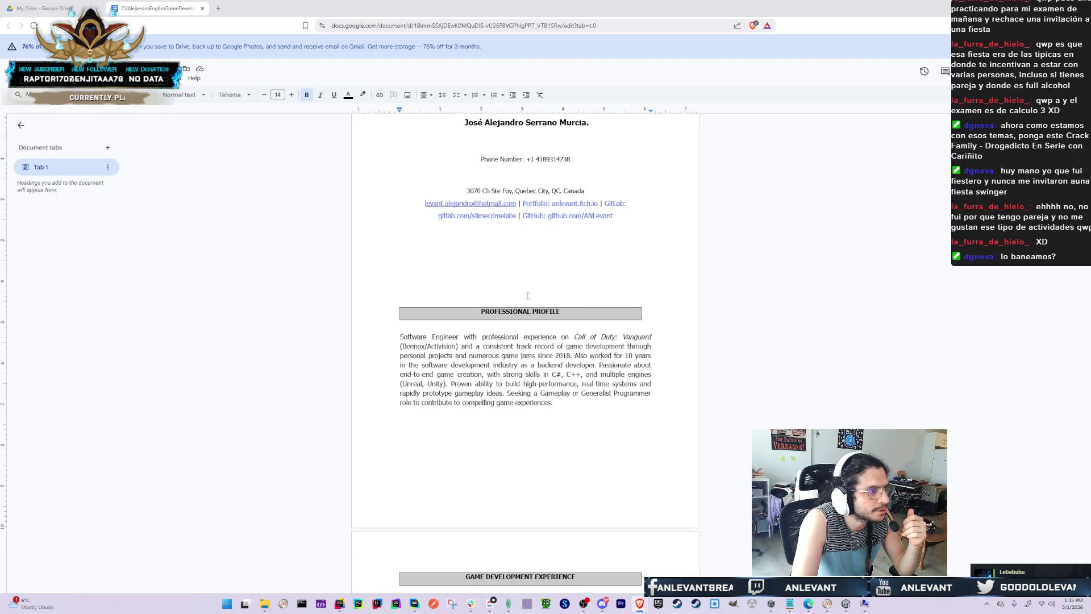
scroll(493, 343, down, 2)
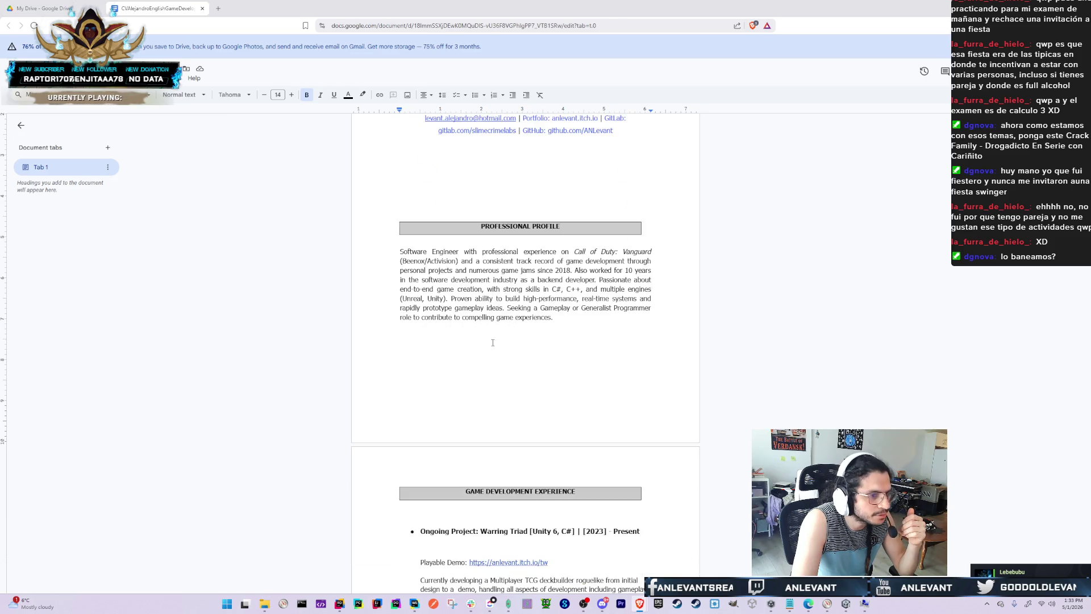
scroll(349, 152, down, 1)
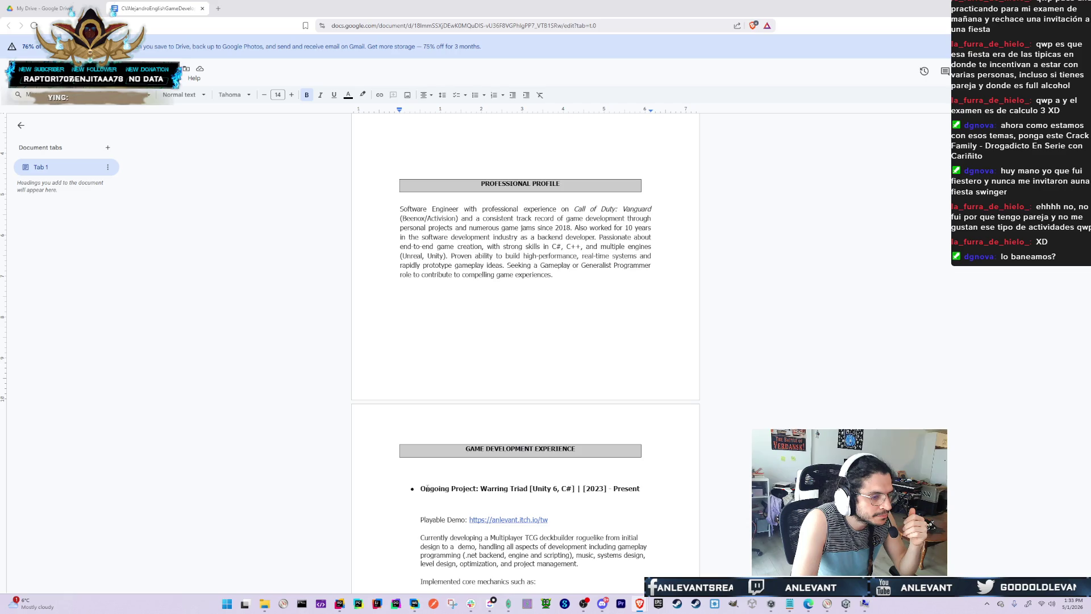
click(43, 7)
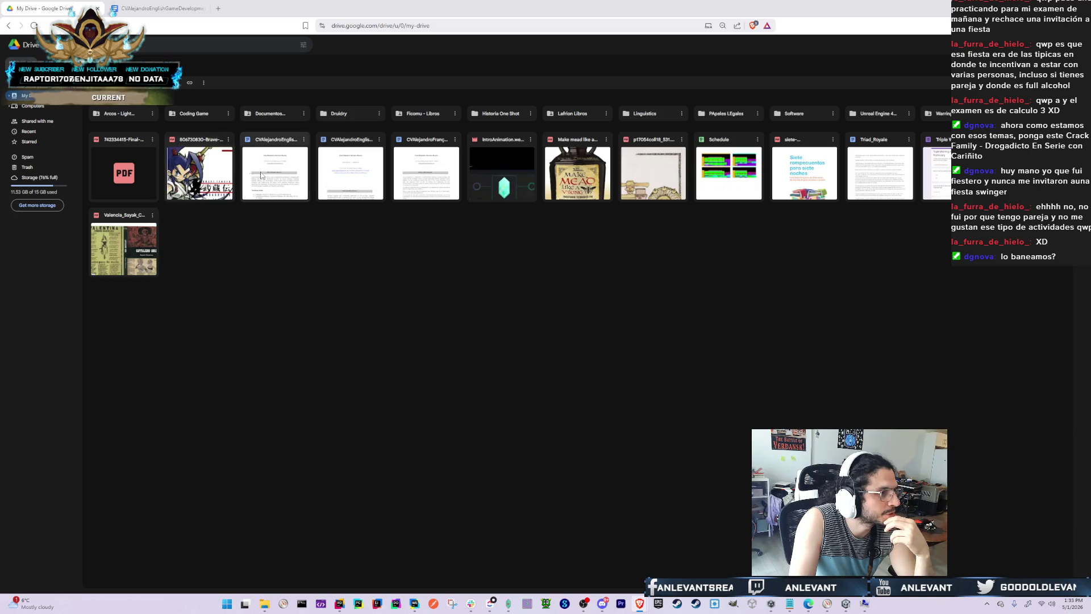
double_click(280, 181)
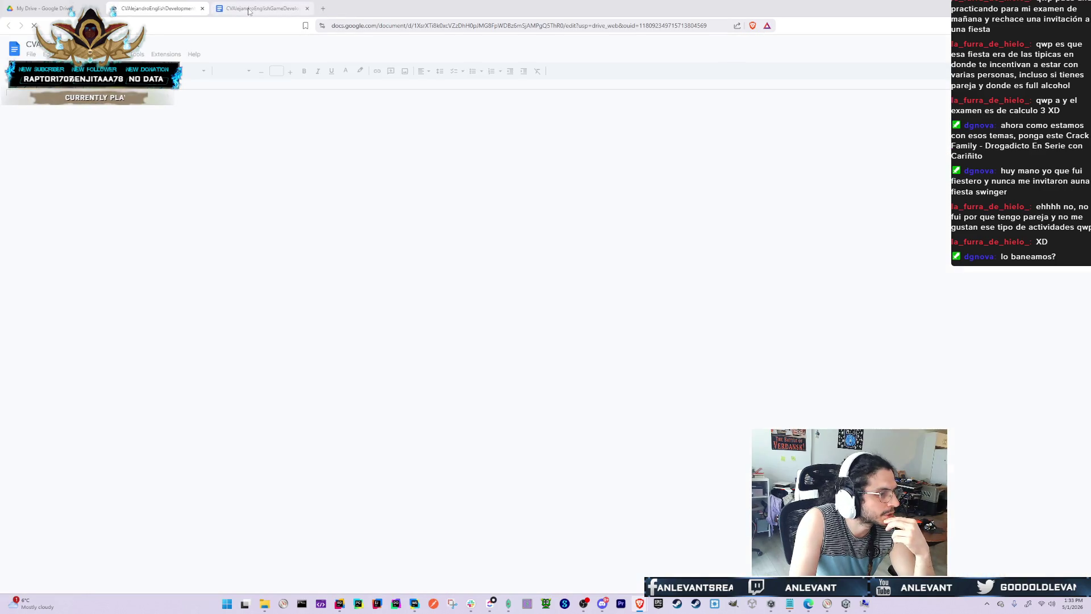
Delete the 'Ongoing Project: Warring Triad' entry and tidy the blank lines above Senior Scripter
scroll(513, 479, down, 3)
click(553, 482)
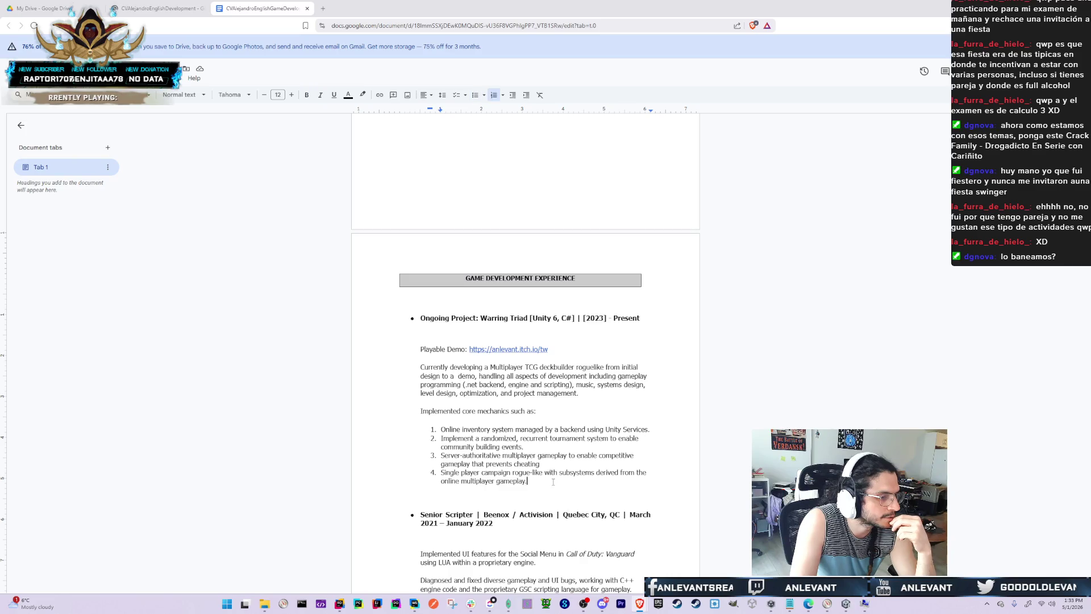
key(shift+Up)
key(shift+Up)
key(shift+Up)
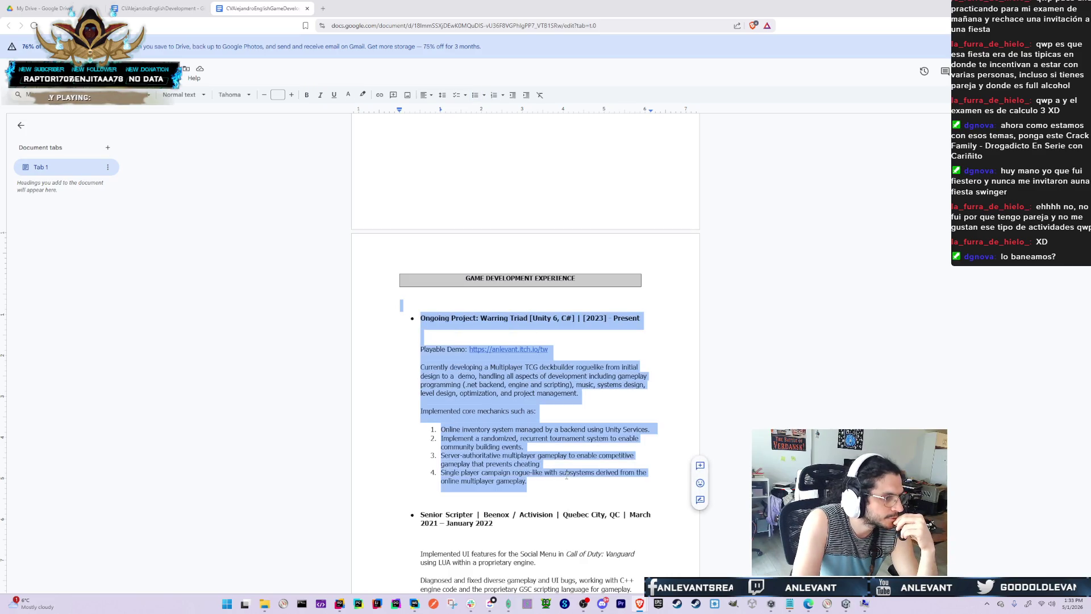
key(BackSpace)
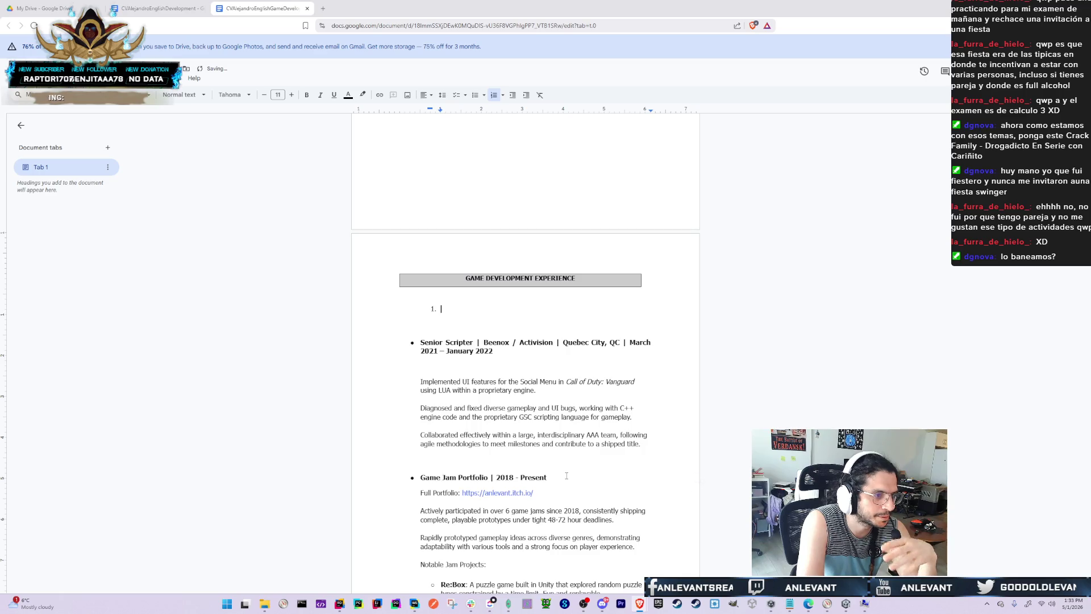
key(BackSpace)
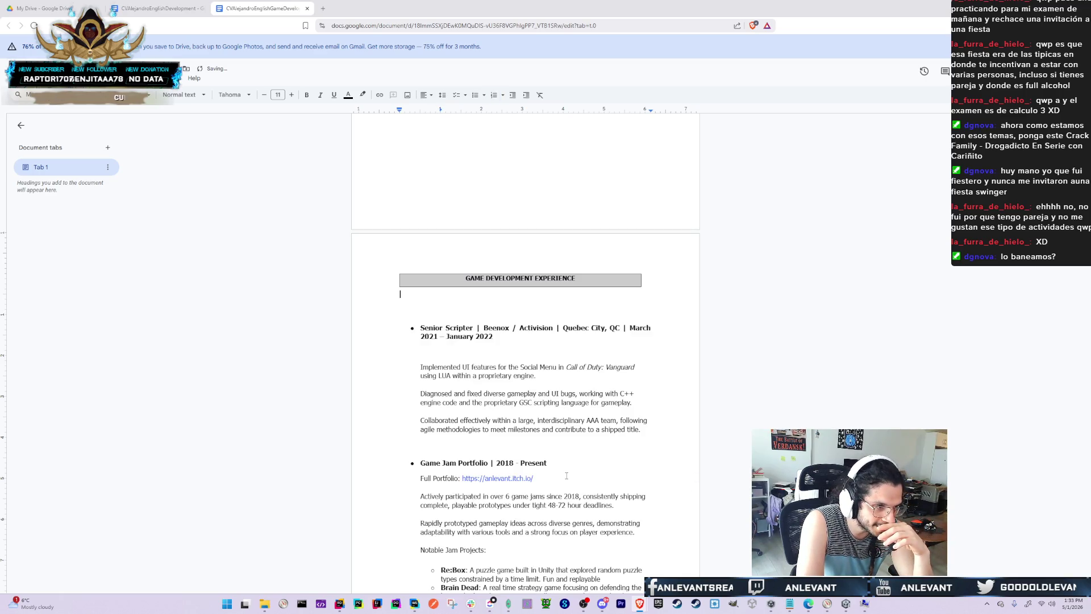
key(Delete)
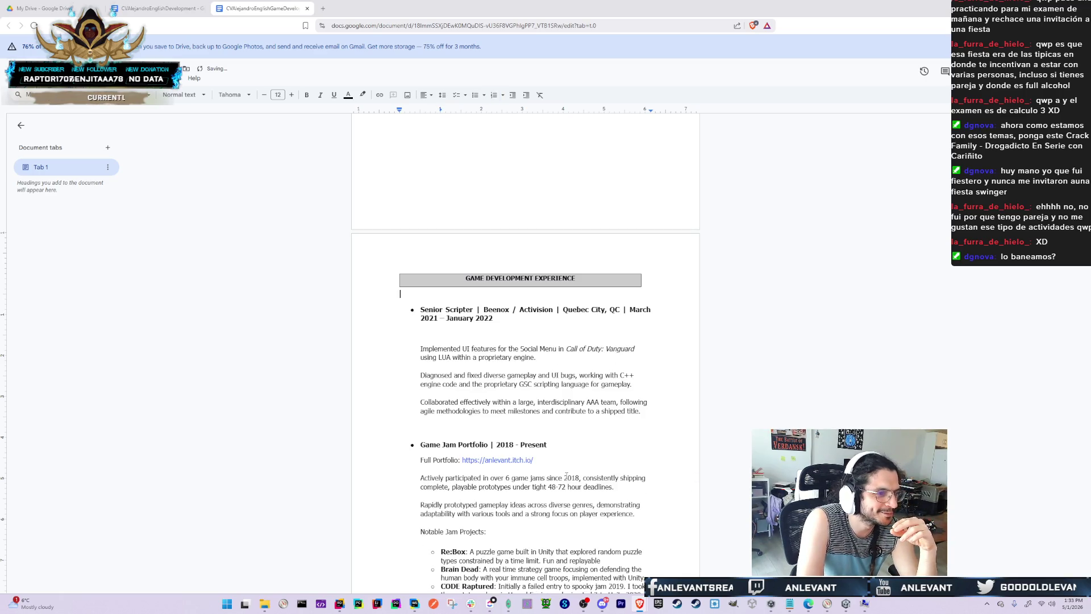
key(Delete)
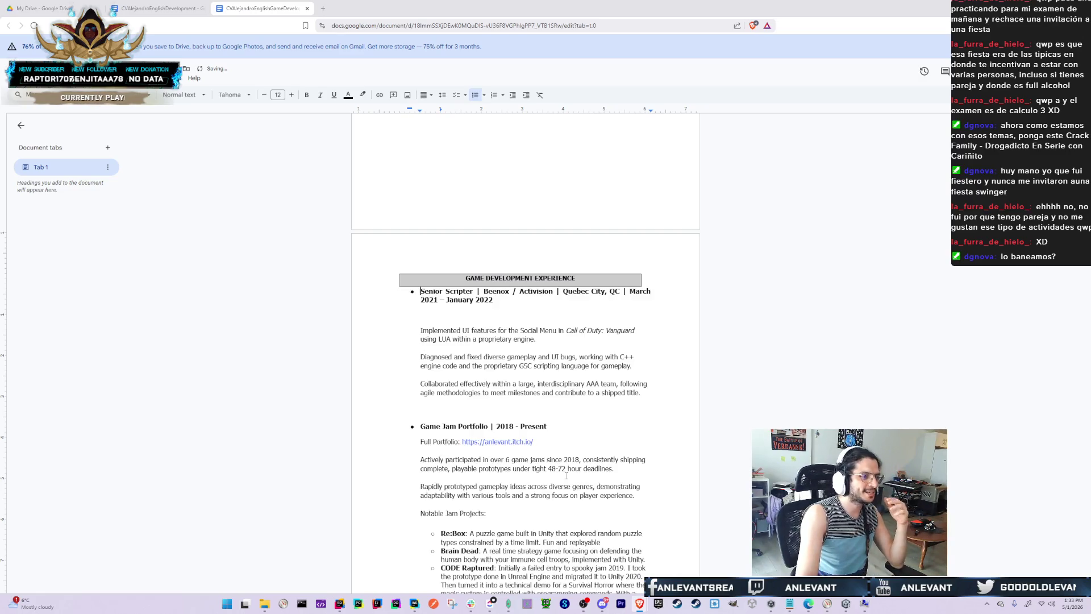
key(Return)
key(Up)
key(BackSpace)
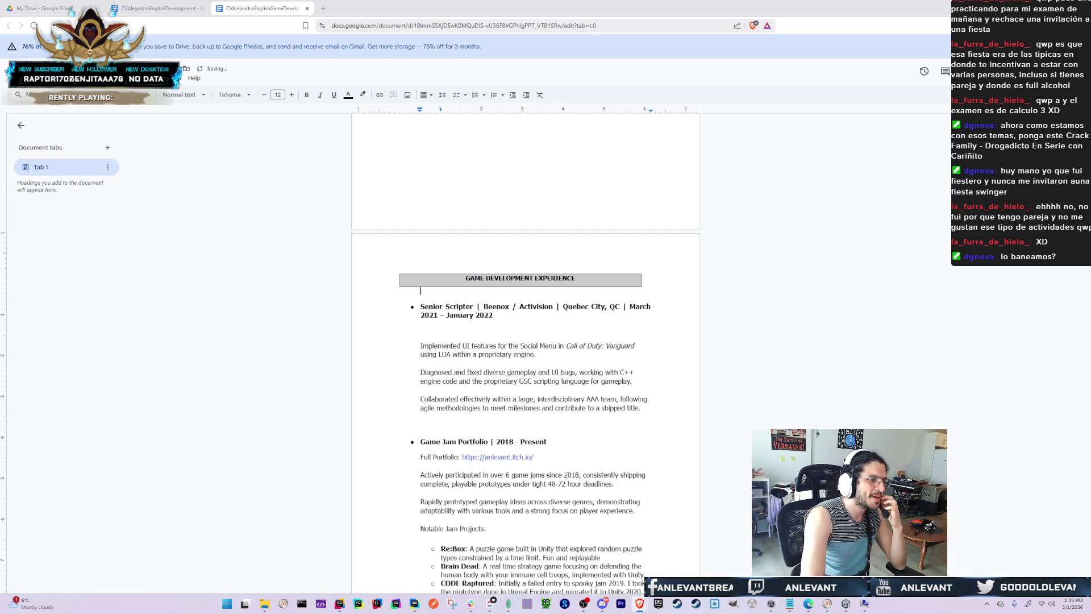
key(ctrl+shift+Tab)
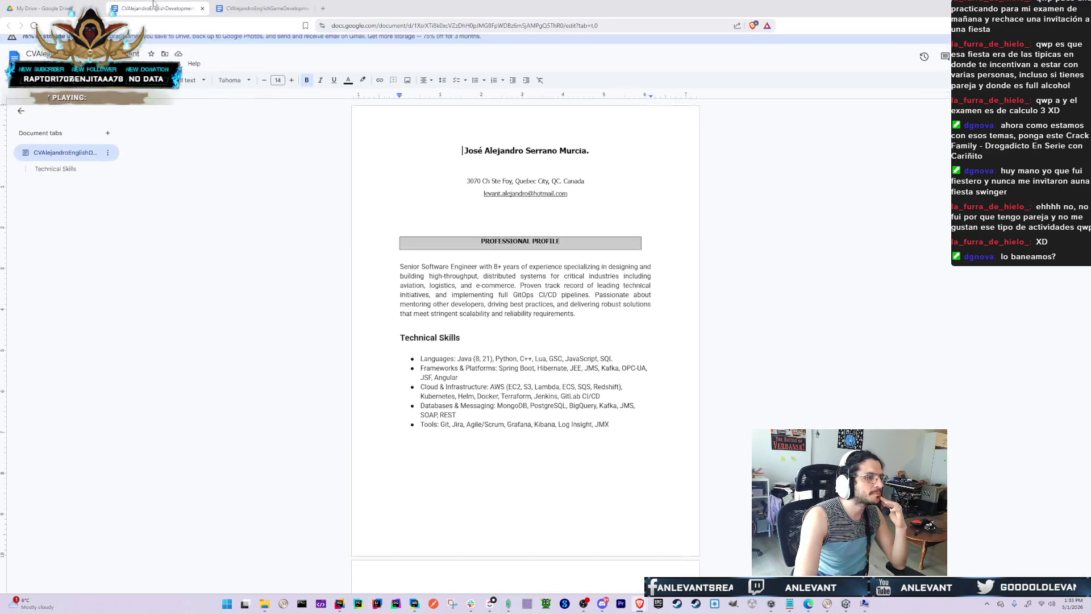
scroll(449, 566, down, 10)
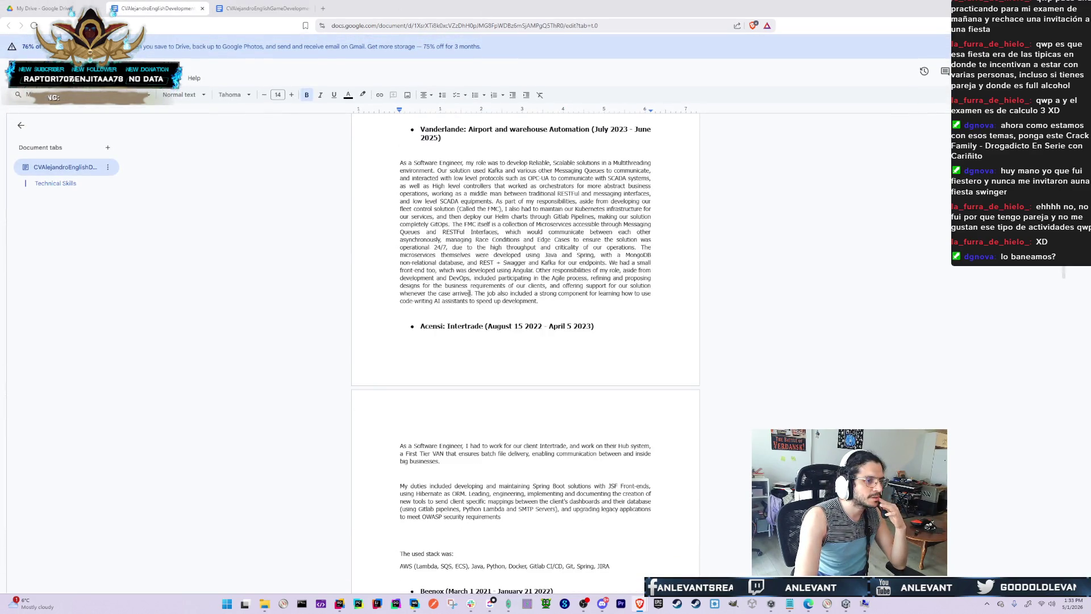
scroll(469, 293, up, 5)
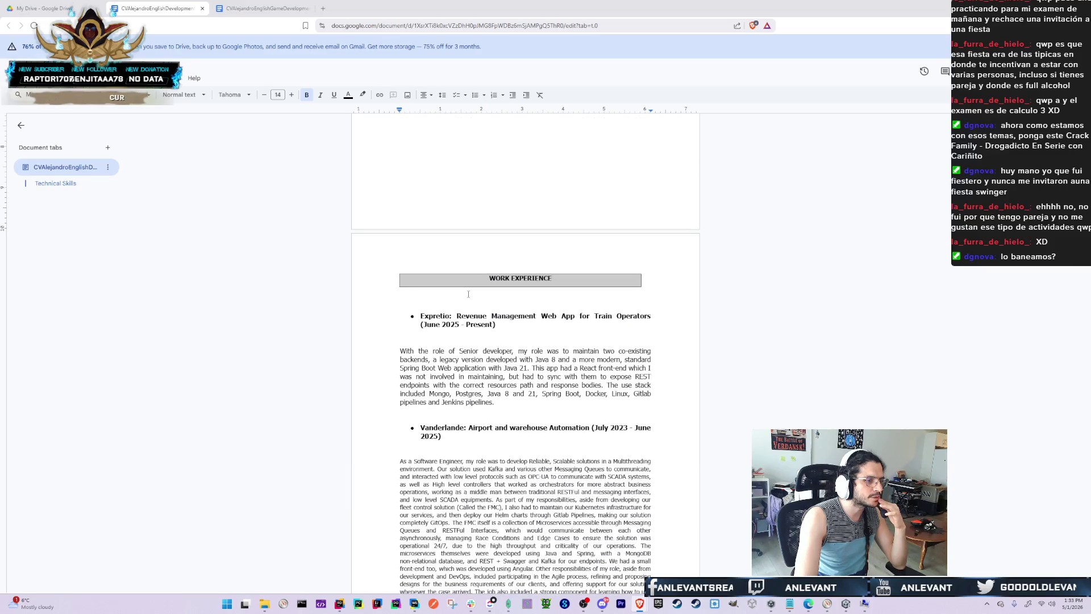
scroll(609, 359, down, 8)
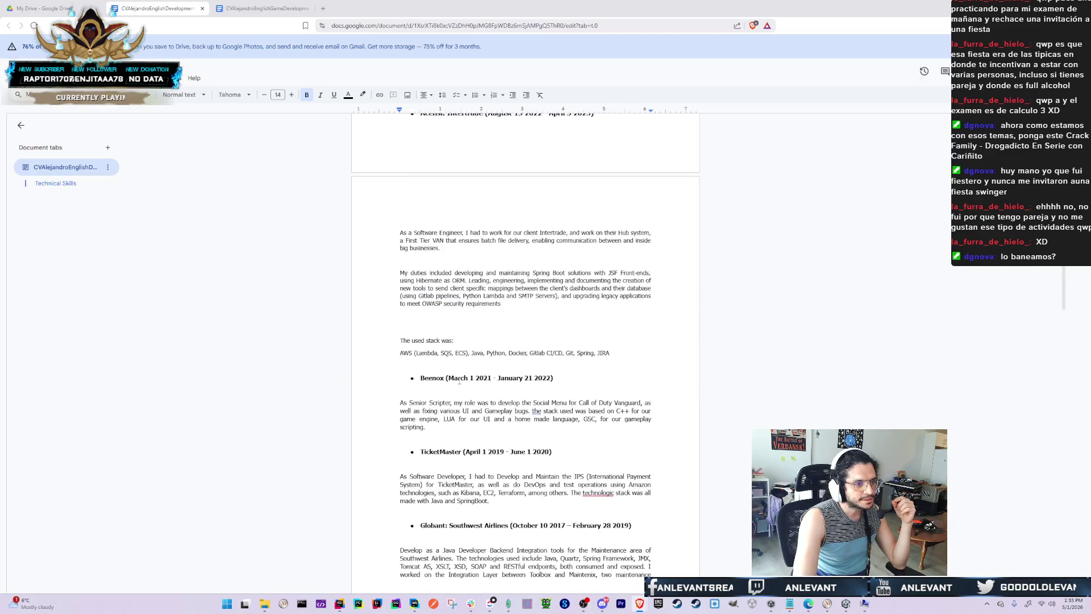
scroll(577, 537, up, 10)
scroll(418, 396, down, 5)
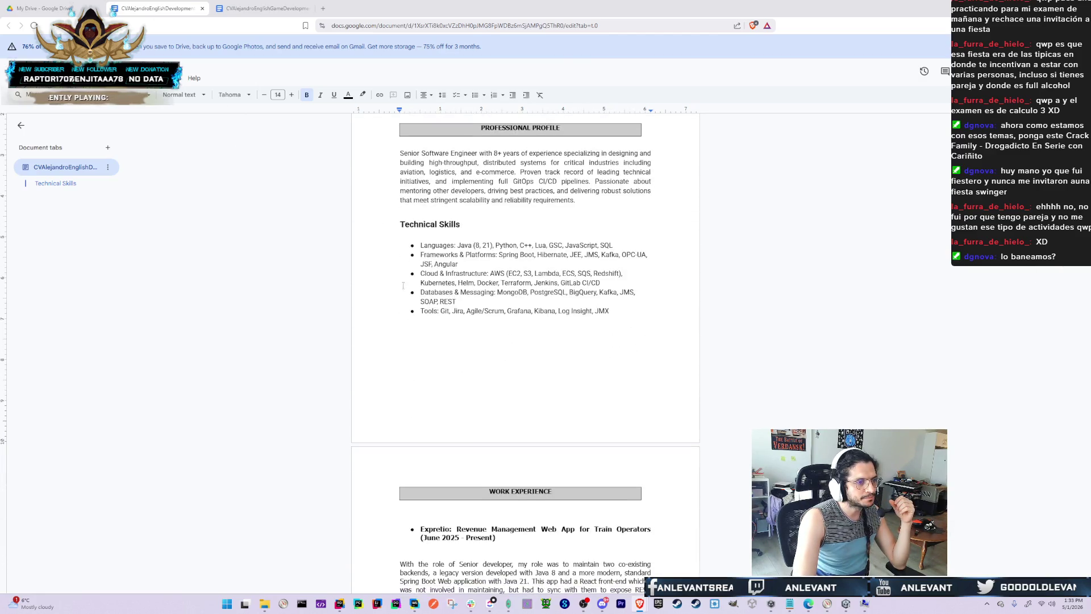
double_click(421, 402)
key(Left)
key(Down)
key(Down)
key(Down)
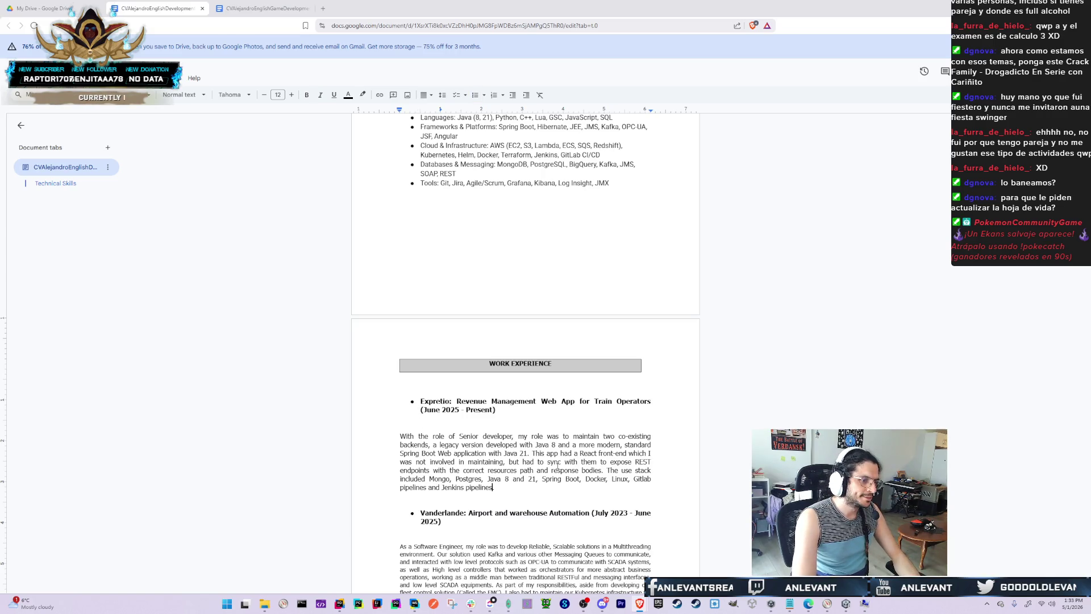
key(shift+Up)
key(shift+Up)
key(shift+Up)
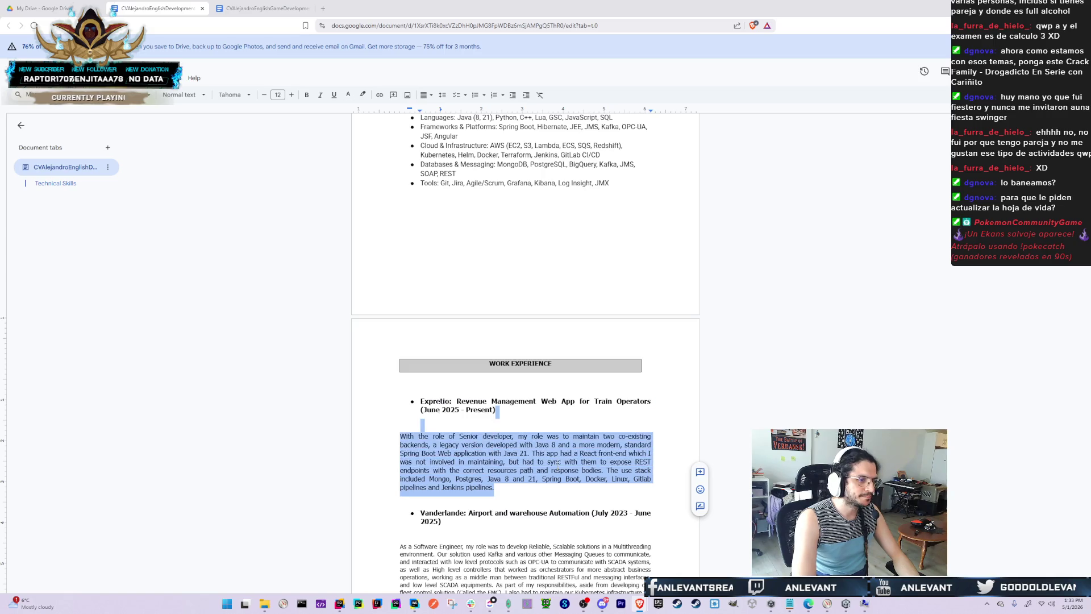
Paste a duplicate of the Expretio entry at the top of Work Experience
key(shift+Up)
key(ctrl+shift+Left)
key(ctrl+shift+Left)
key(Left)
key(Return)
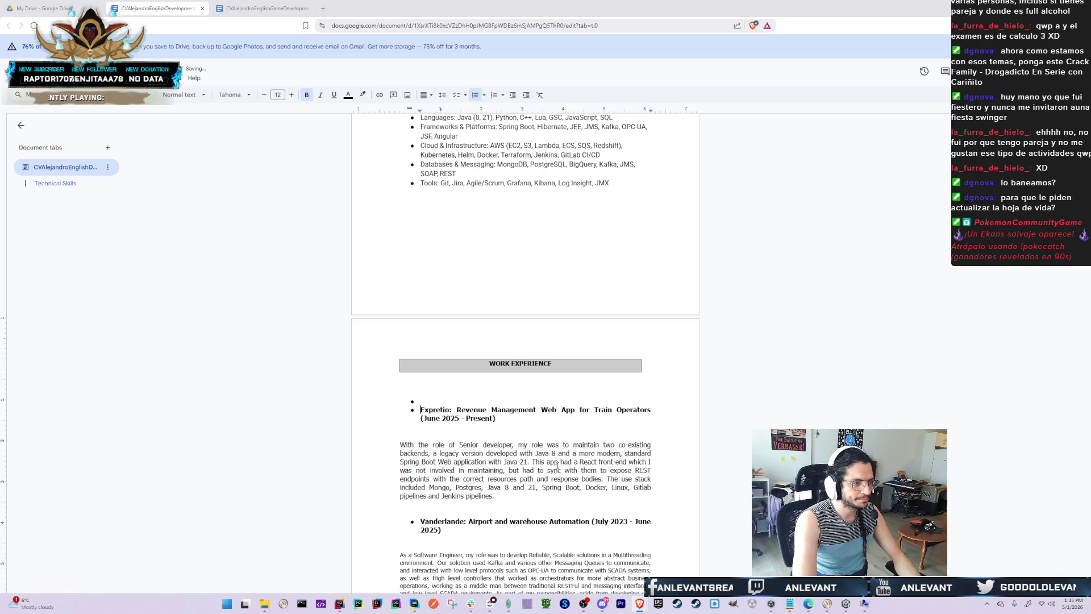
key(Up)
key(BackSpace)
text(Expretio: Revenue Management Web App for Train Operators (June 2025 - Present)  With the role of Senior developer, my role was to maintain two co-existing backends, a legacy version developed with Java 8 and a more modern, standard Spring Boot Web application with Java 21. This app had a React front-end which I was not involved in maintaining, but had to sync with them to expose REST endpoints with the correct resources path and response bodies. The use stack included Mongo, Postgres, Java 8 and 21, Spring Boot, Docker, Linux, Gitlab pipelines and Jenkins pipelines.)
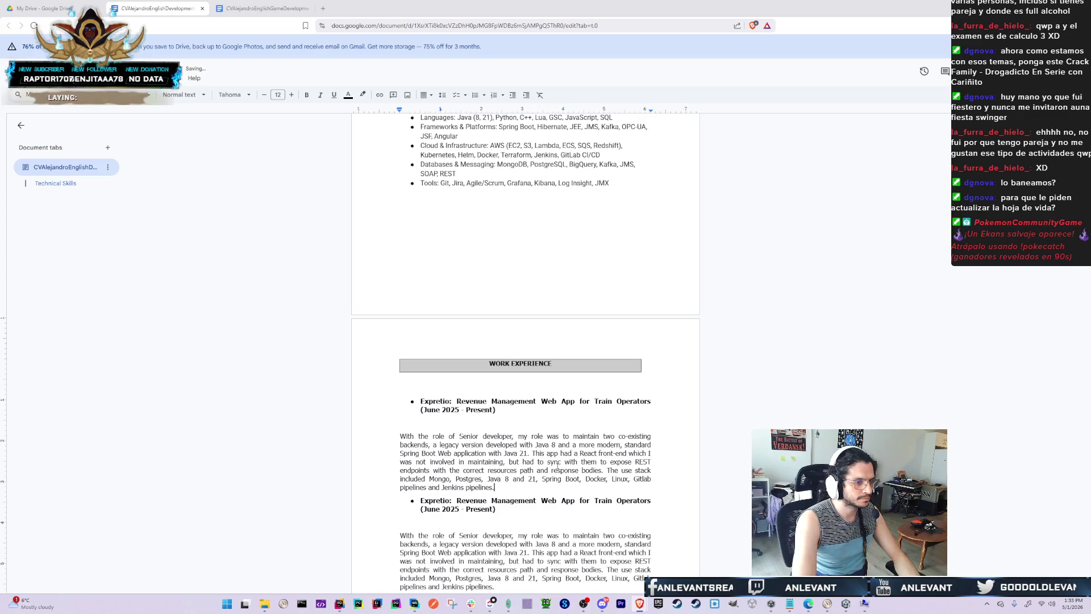
key(Return)
Retitle the copy 'IronBelly Studios: Backend Services Development' and delete its copied description paragraph
double_click(434, 401)
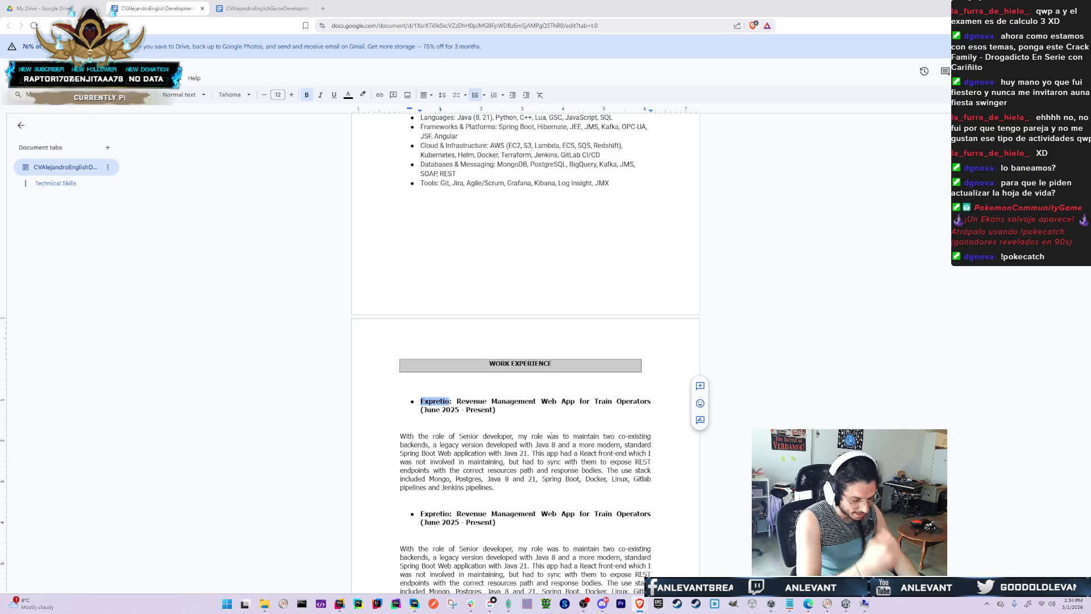
text(IronB)
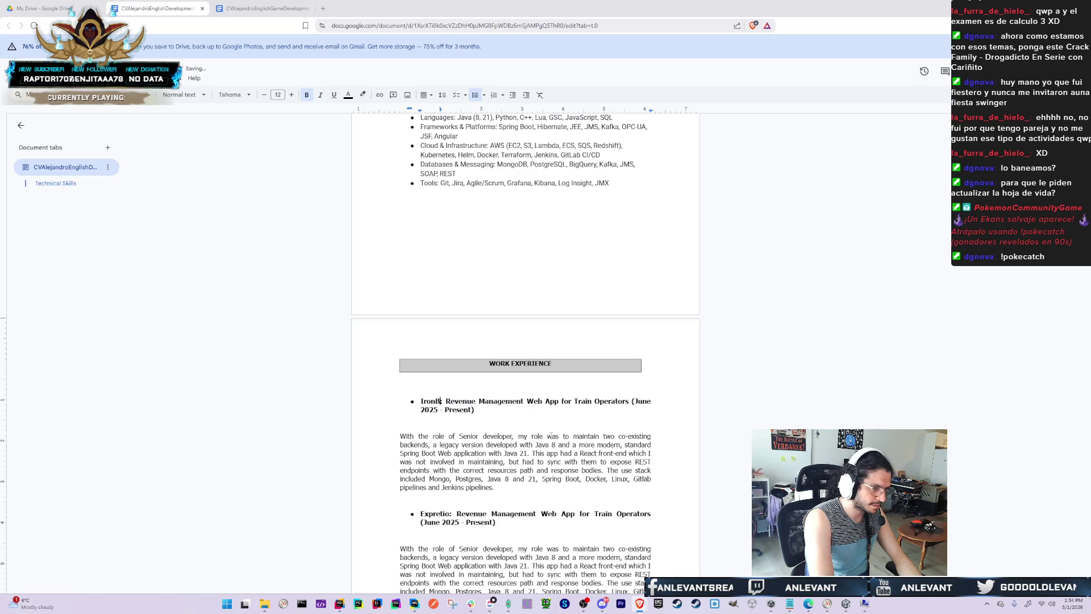
text(elly Studios)
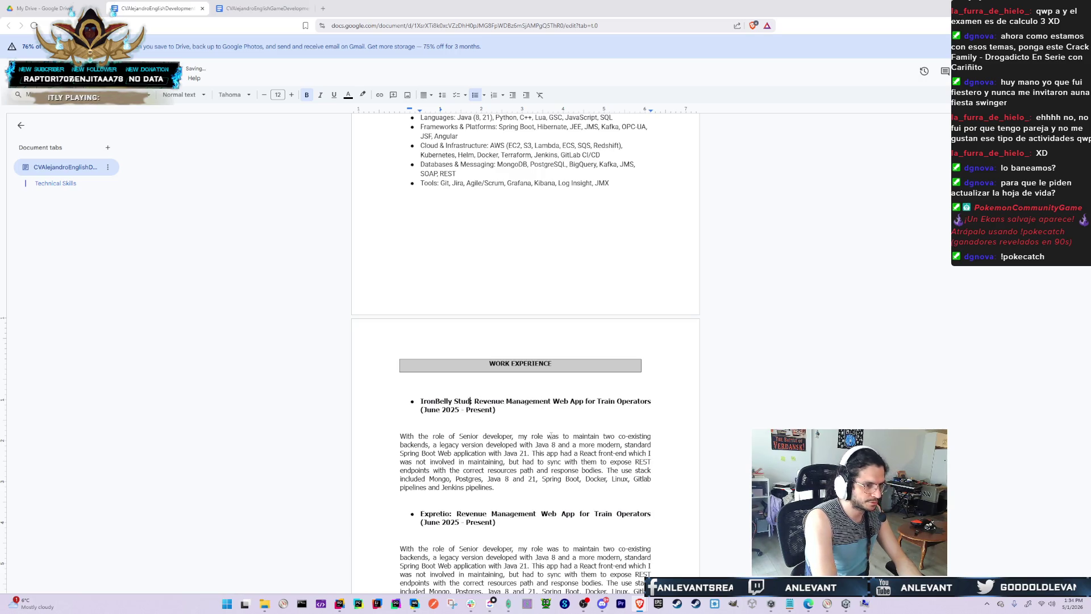
key(ctrl+shift+Right)
key(ctrl+shift+Right)
key(ctrl+shift+Right)
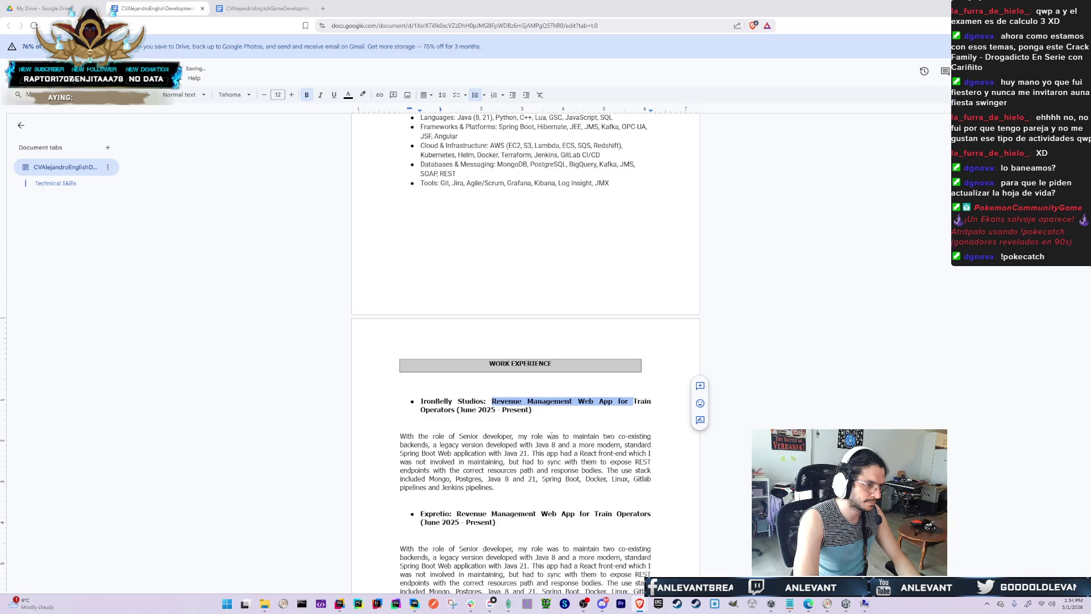
key(BackSpace)
text(Web Develop)
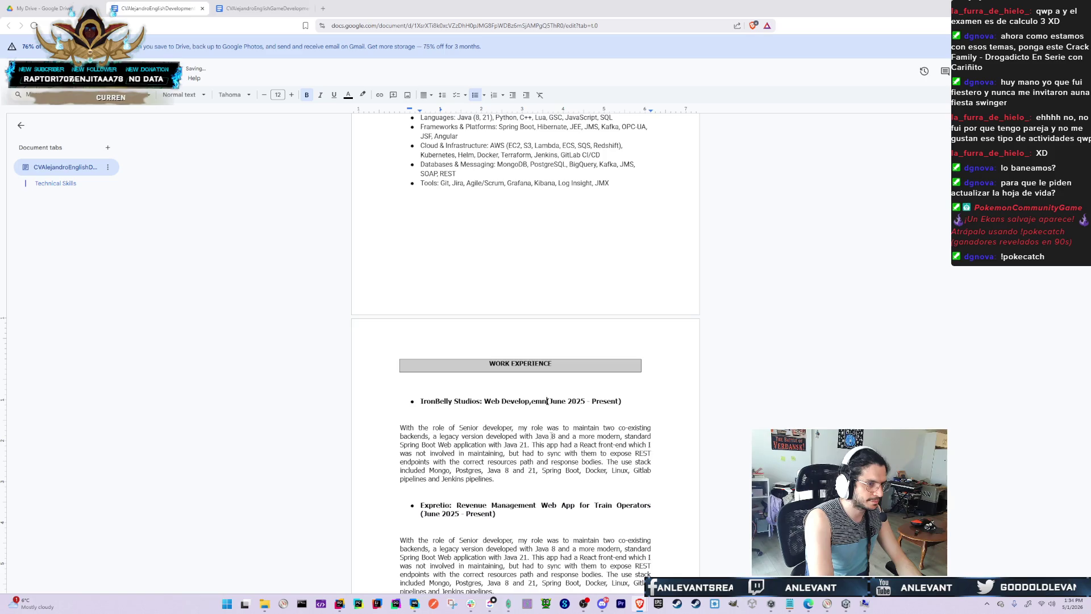
text(ment)
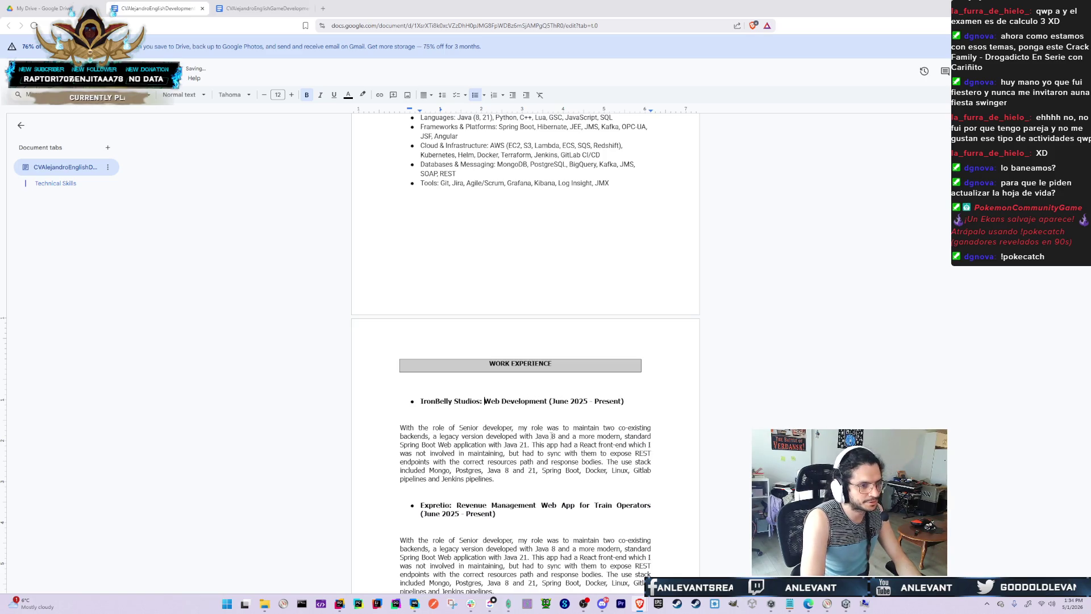
key(ctrl+Delete)
text(Backend )
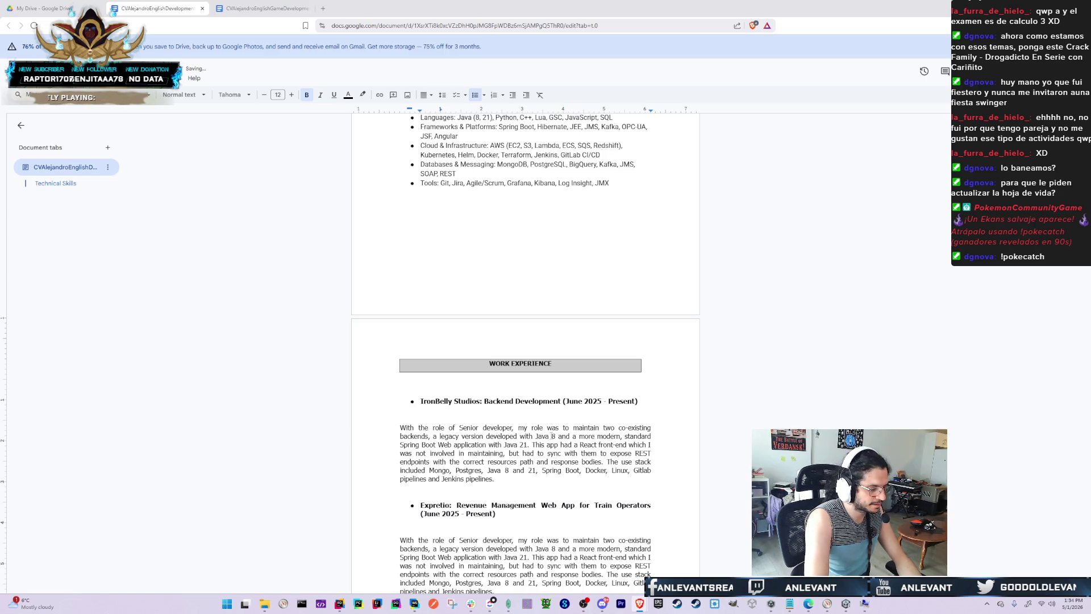
text(Services )
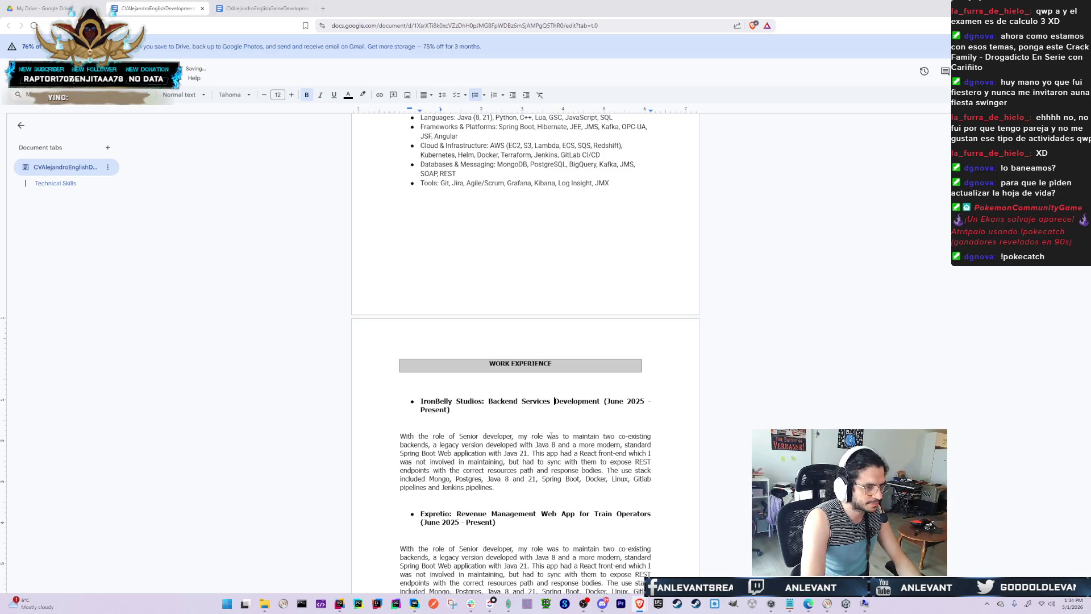
text(and )
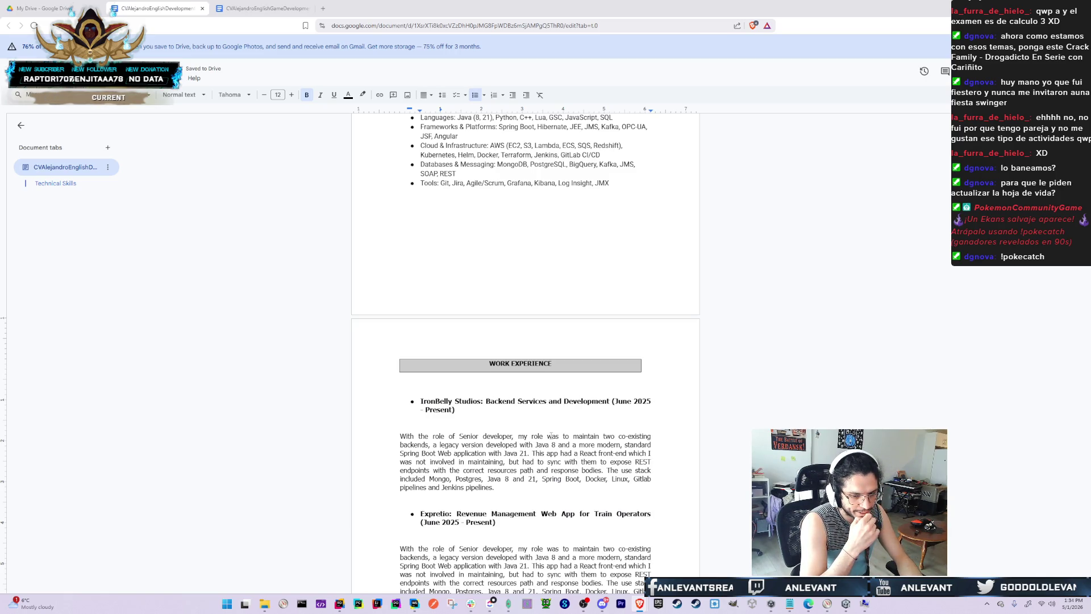
text(Devops Dev)
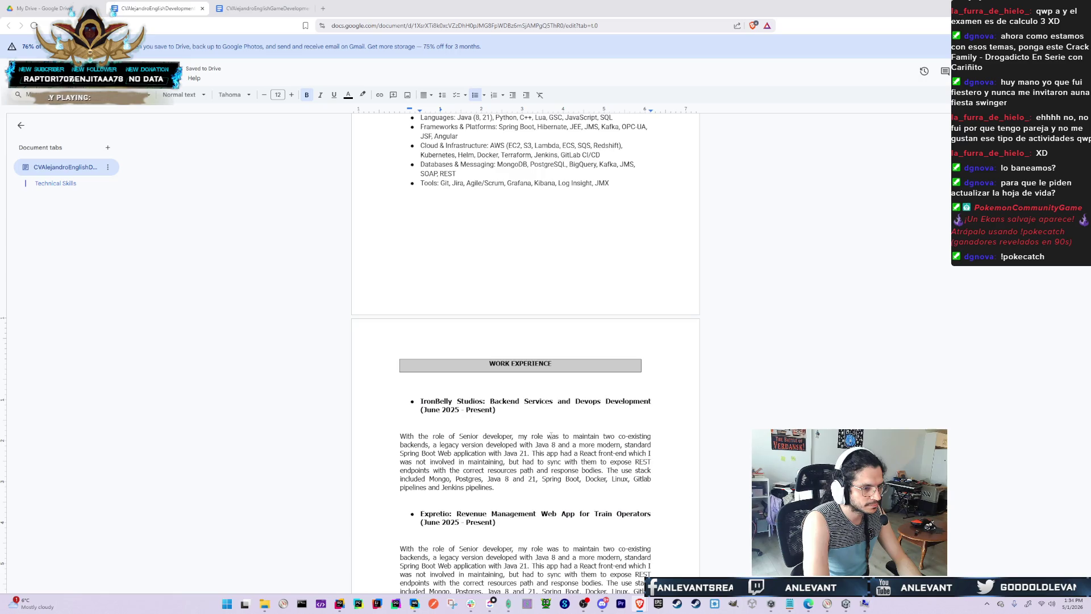
key(ctrl+BackSpace)
key(ctrl+BackSpace)
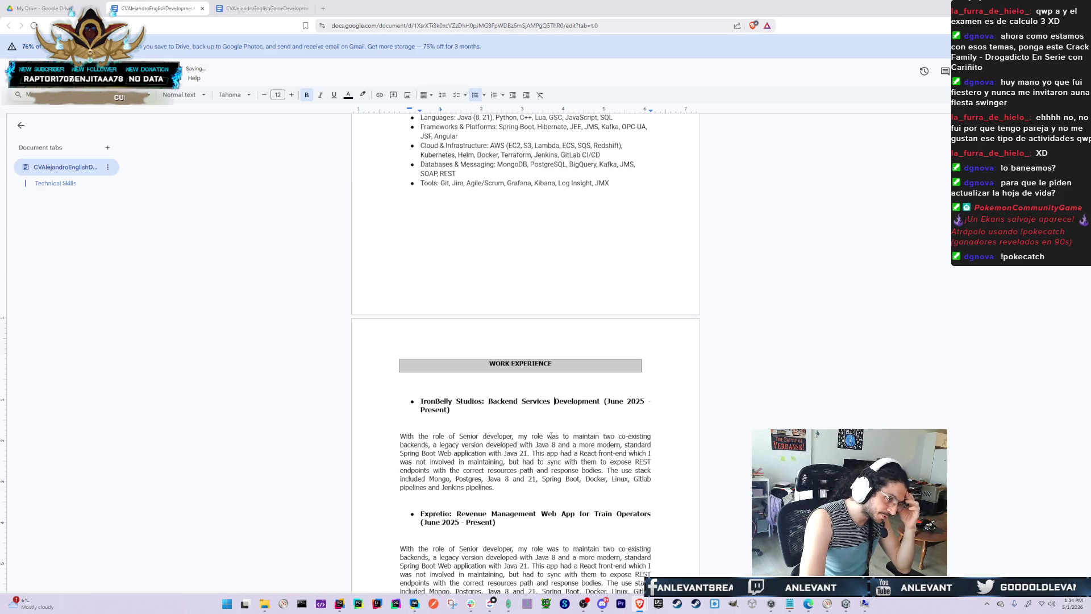
key(Down)
key(Down)
key(Down)
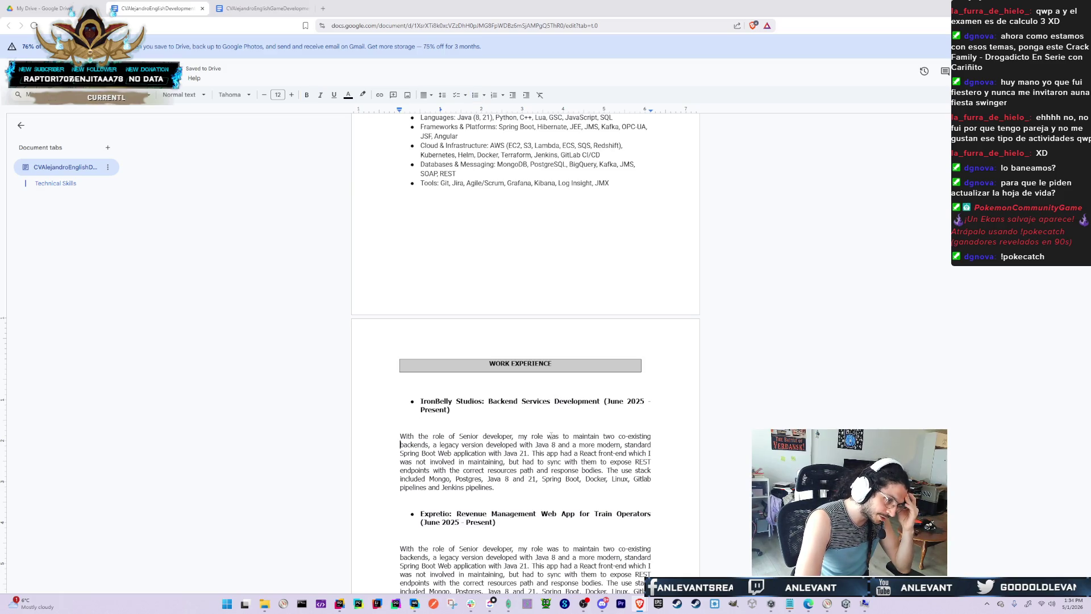
key(shift+Down)
key(shift+Down)
key(shift+Down)
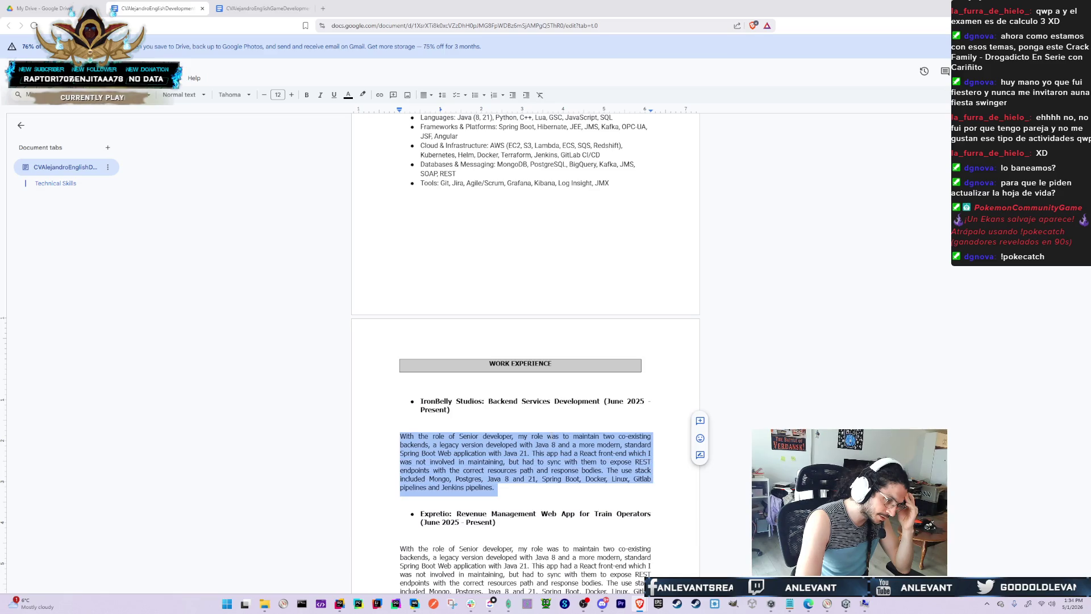
key(BackSpace)
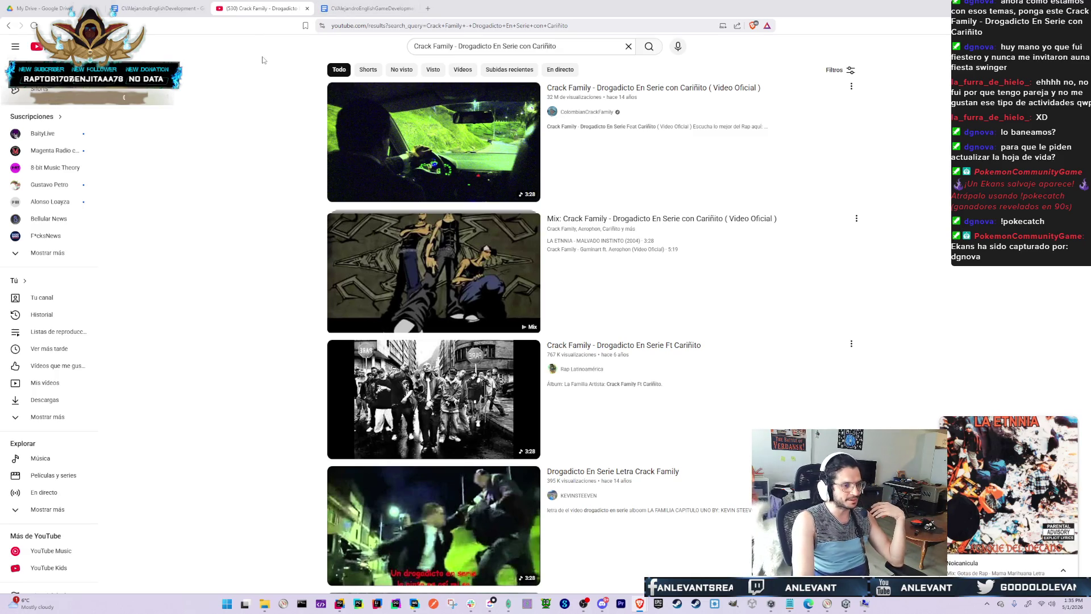
Close the song preview card and play the first Crack Family search result
scroll(311, 82, down, 1)
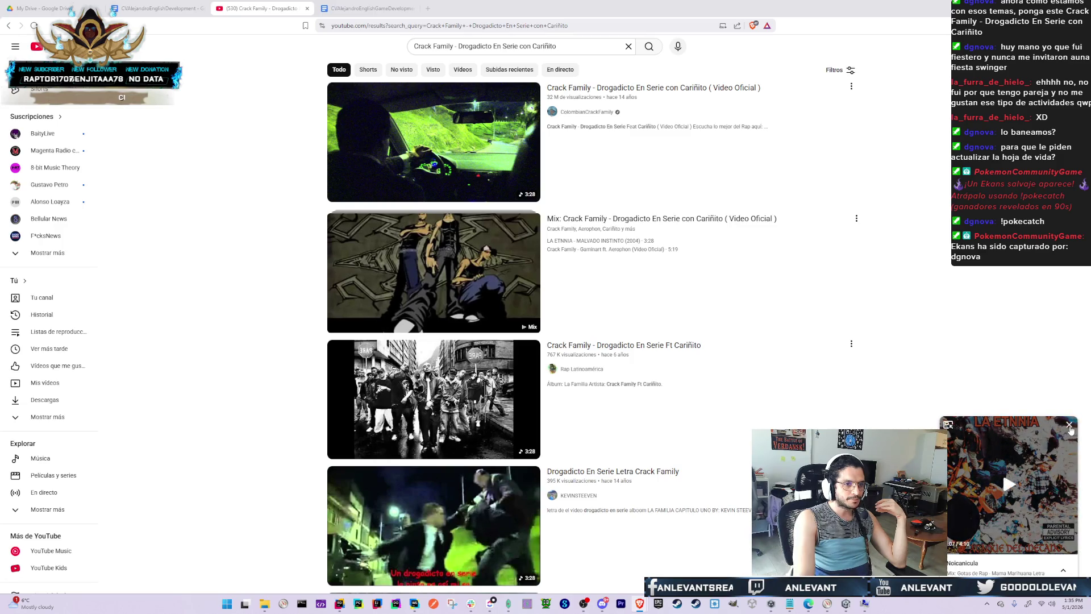
click(1067, 427)
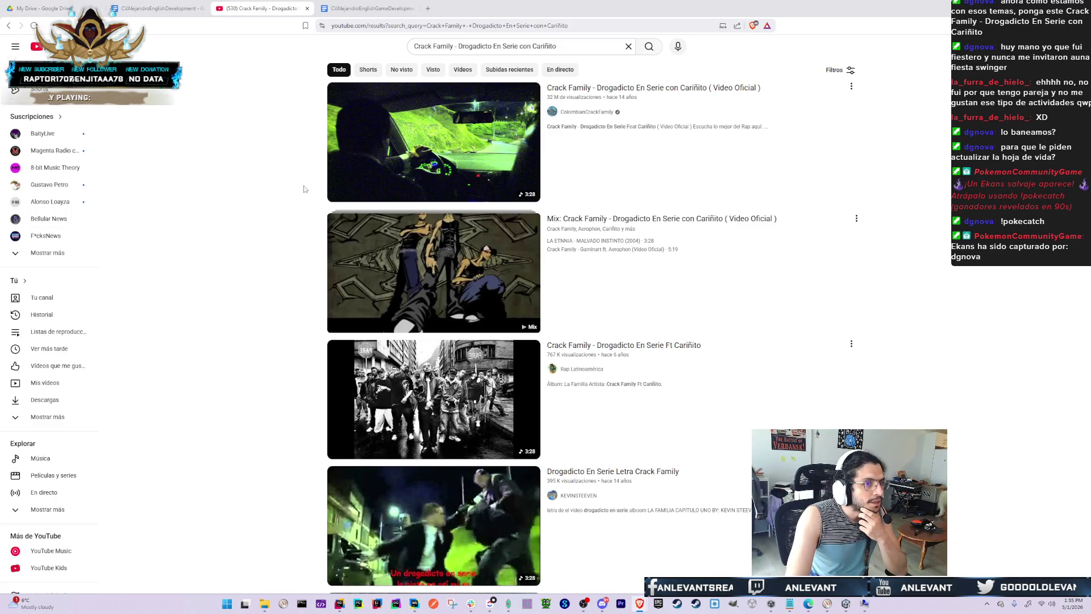
click(413, 152)
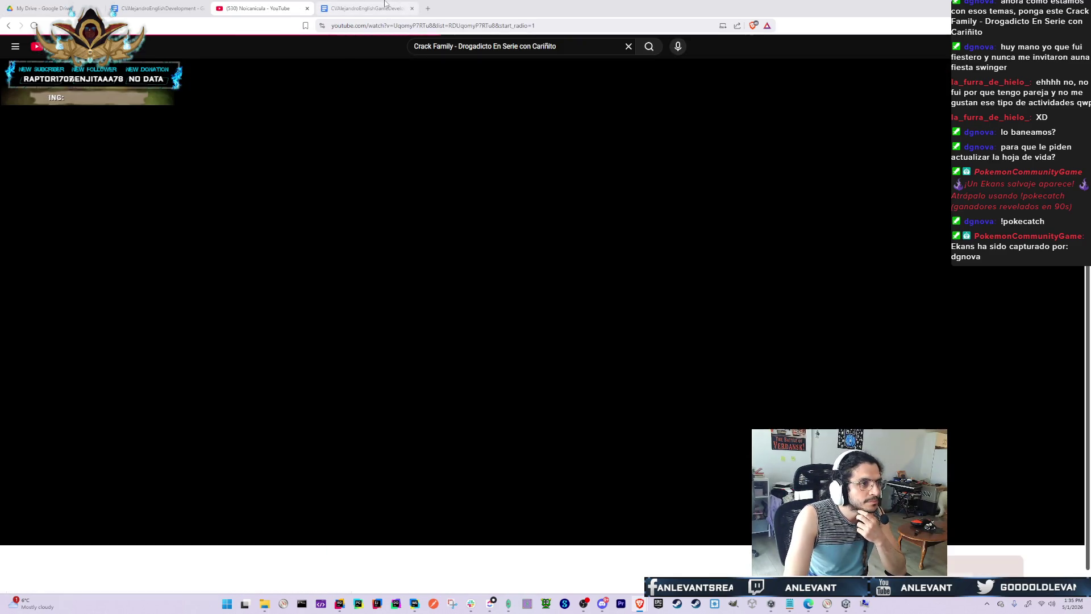
key(ctrl+Tab)
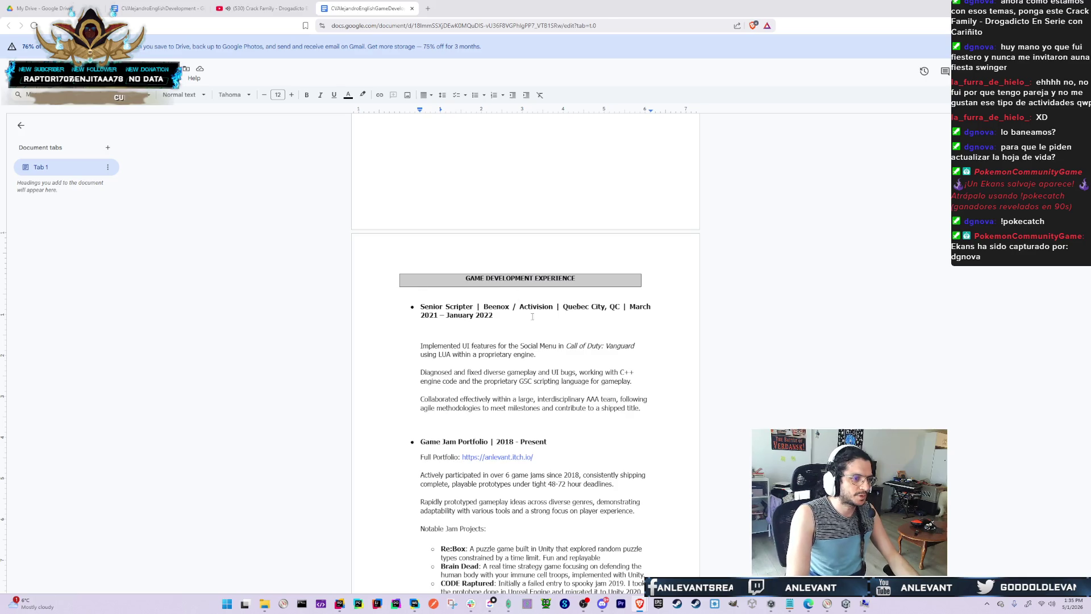
Close the game development CV tab and add an empty line below the IronBelly heading
click(164, 3)
click(419, 8)
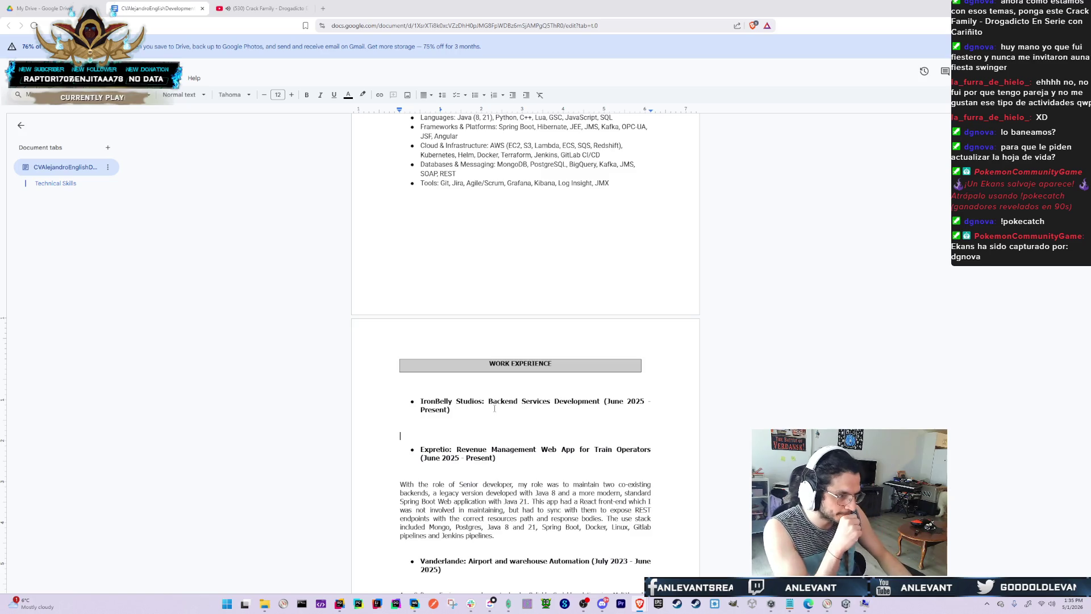
key(Return)
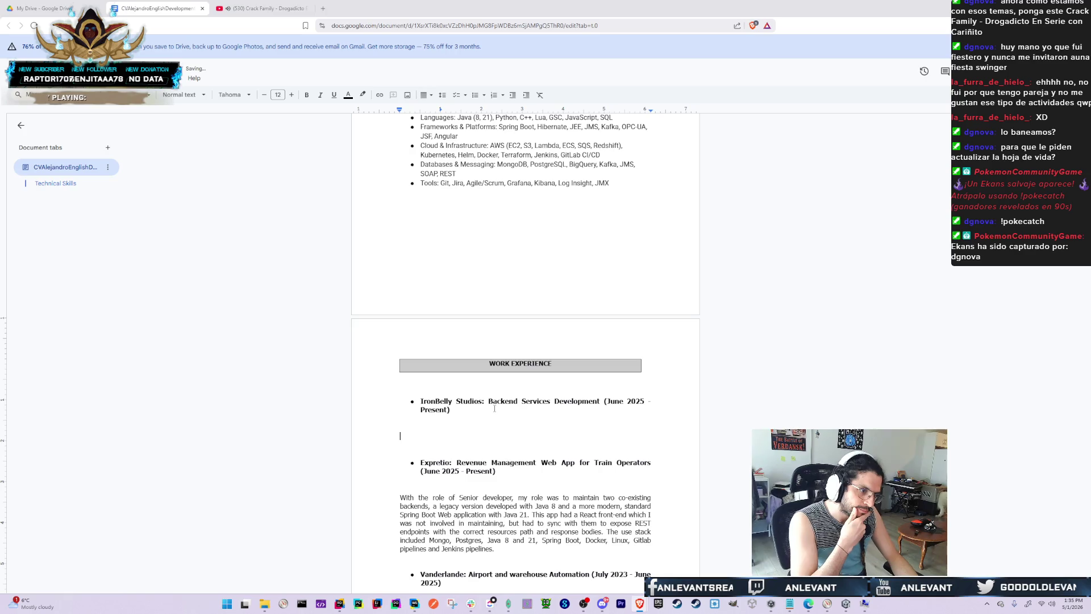
Change the IronBelly Studios start date from June 2025 to October 2026
click(494, 408)
key(ctrl+Left)
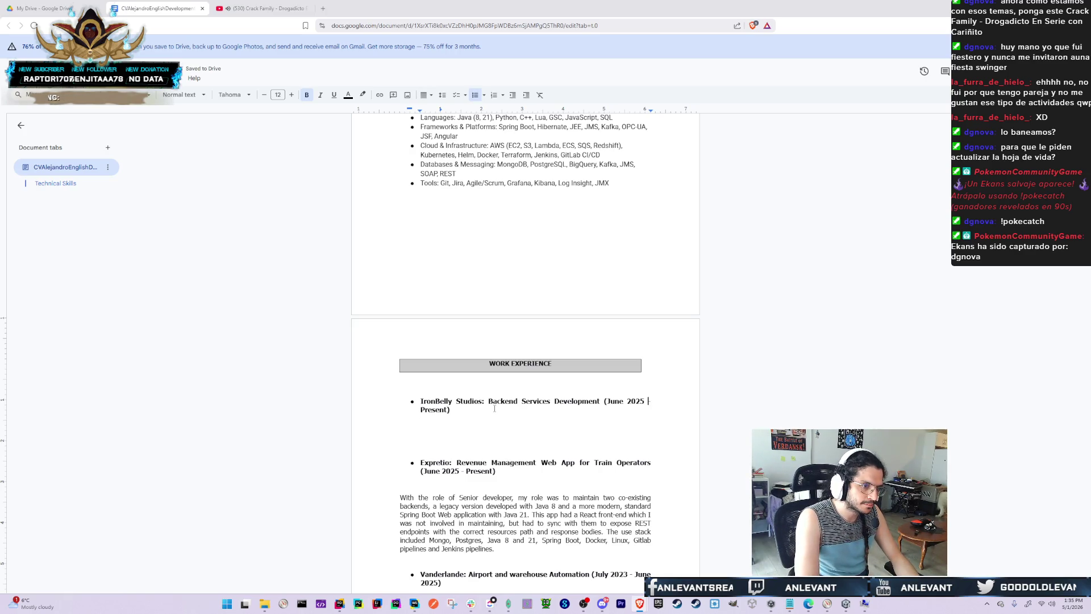
key(BackSpace)
key(BackSpace)
key(BackSpace)
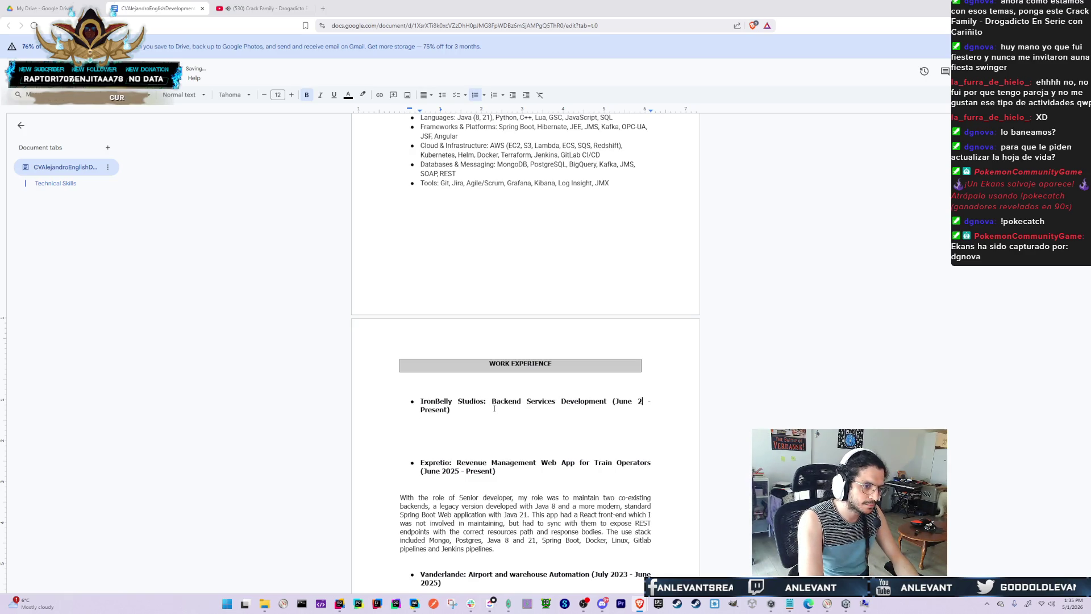
text(026)
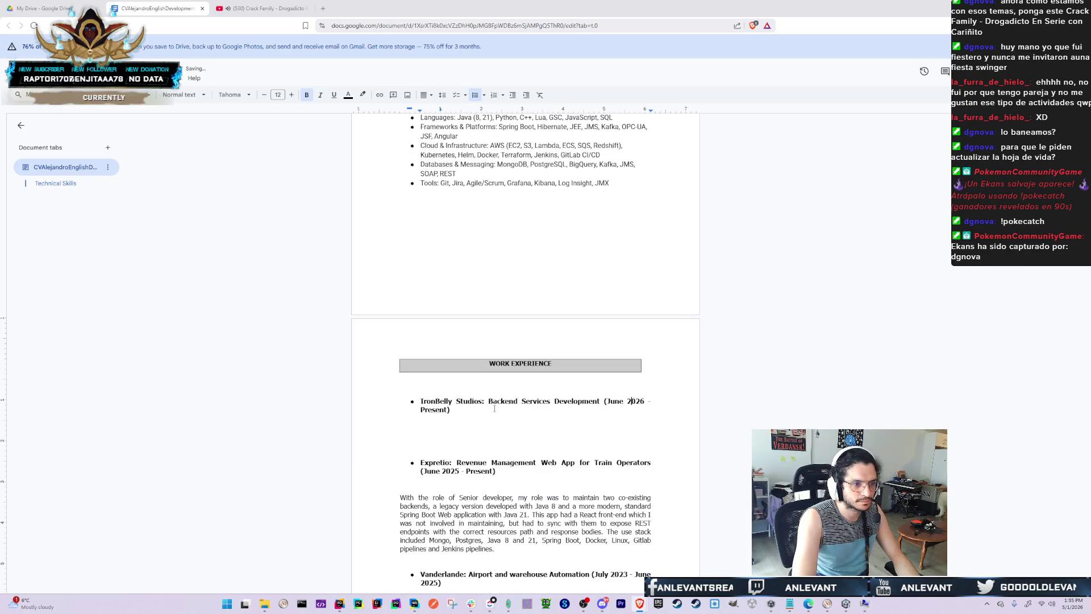
key(BackSpace)
key(BackSpace)
key(BackSpace)
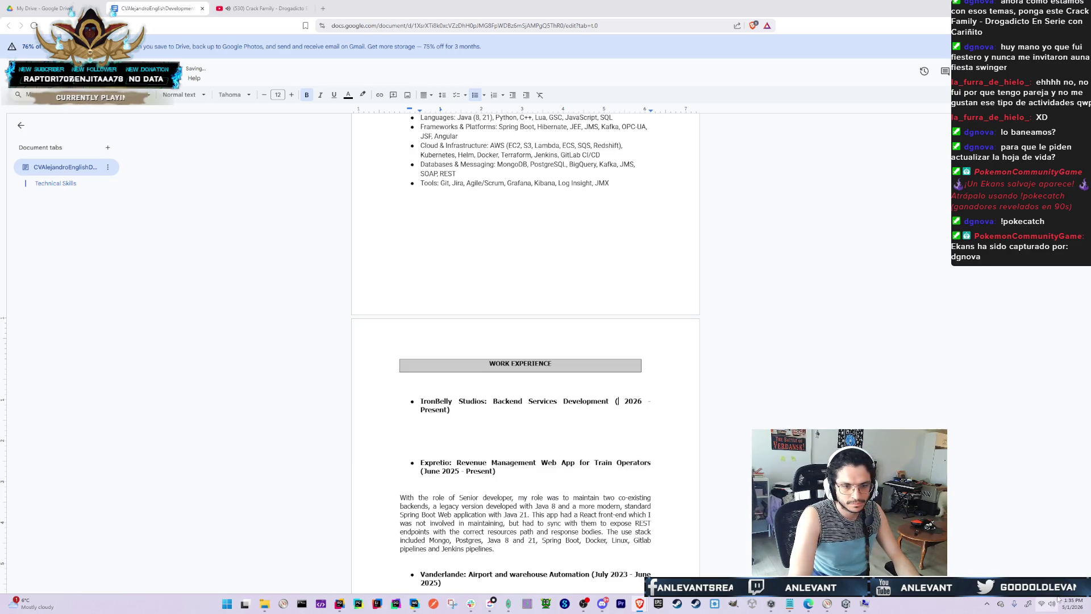
click(1072, 604)
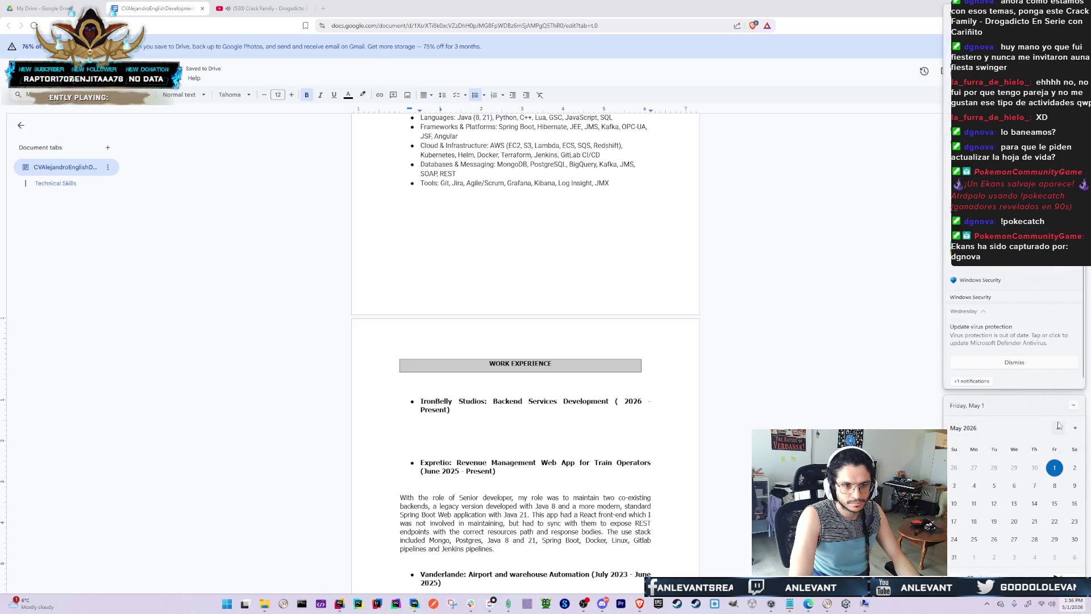
click(659, 405)
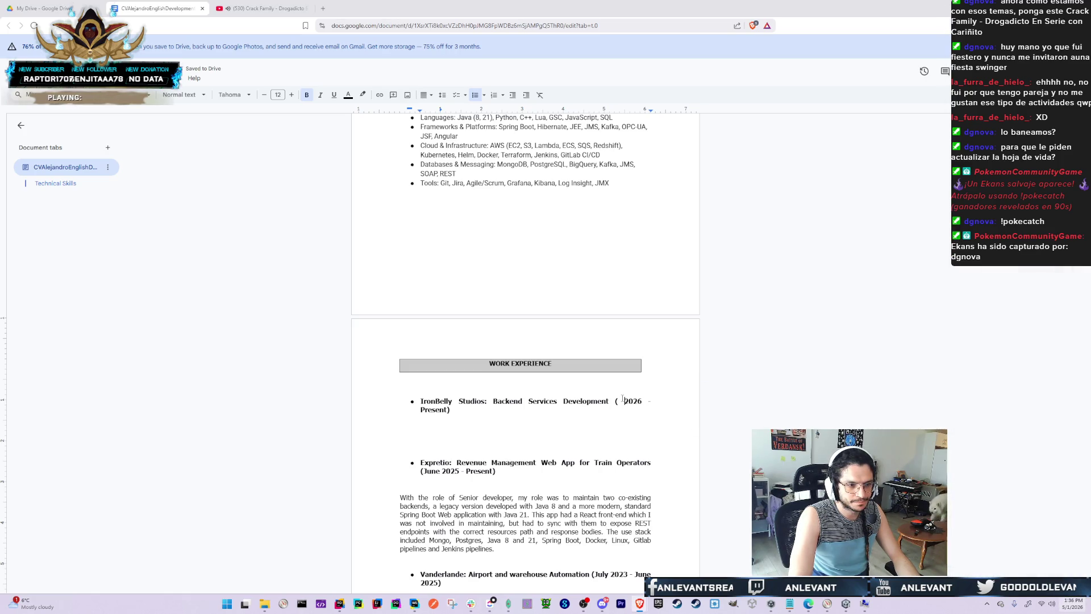
text(Octob)
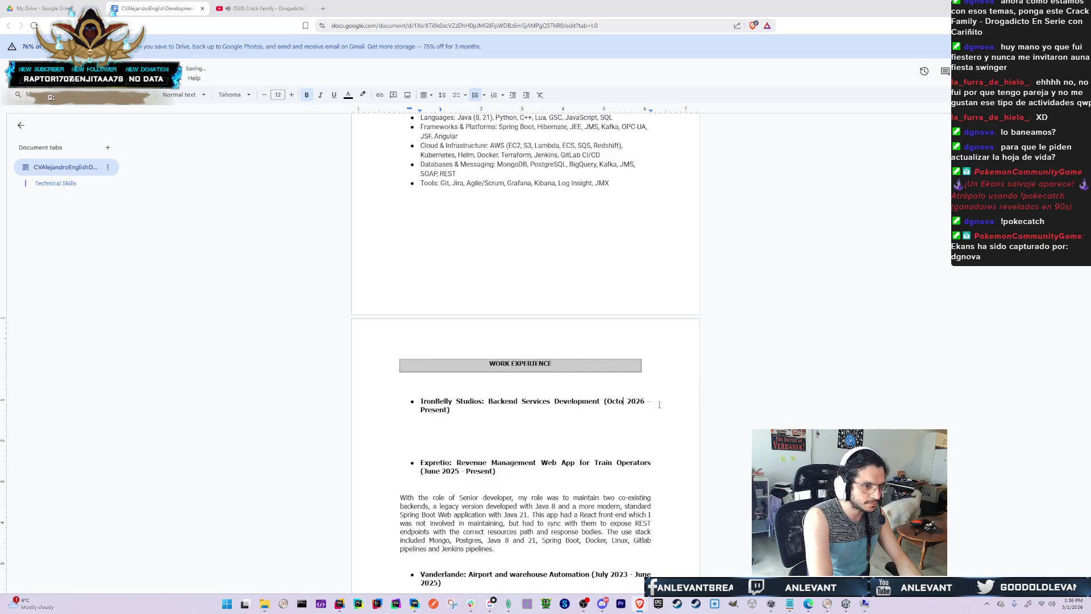
text(er)
key(Return)
key(Return)
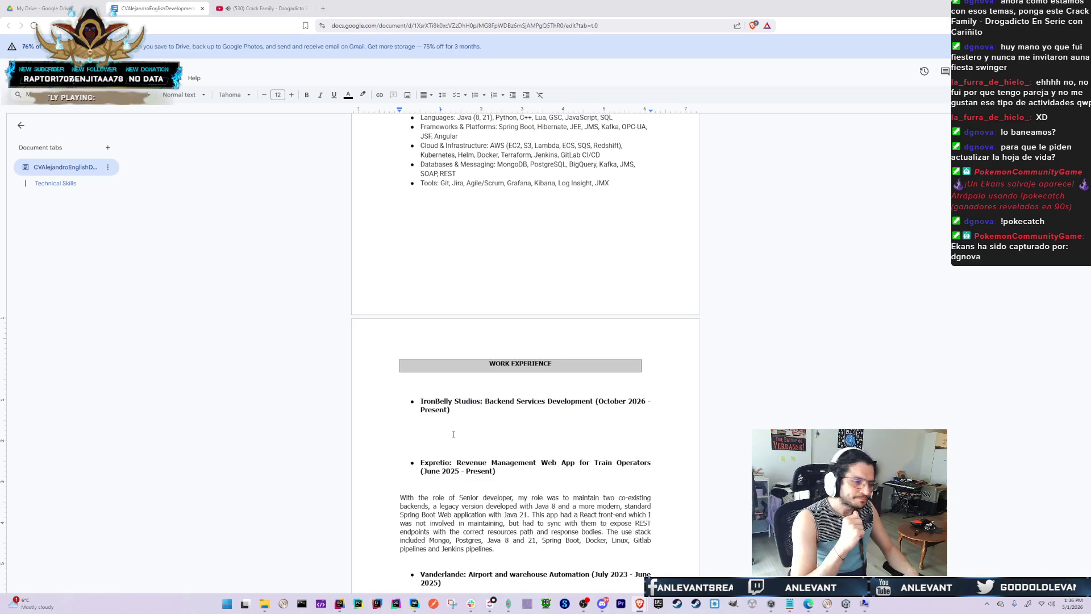
Write the IronBelly description: 'Design and implement the Backend stack to provide services for the Shrapnel game client.'
text(S)
text(esign and implement)
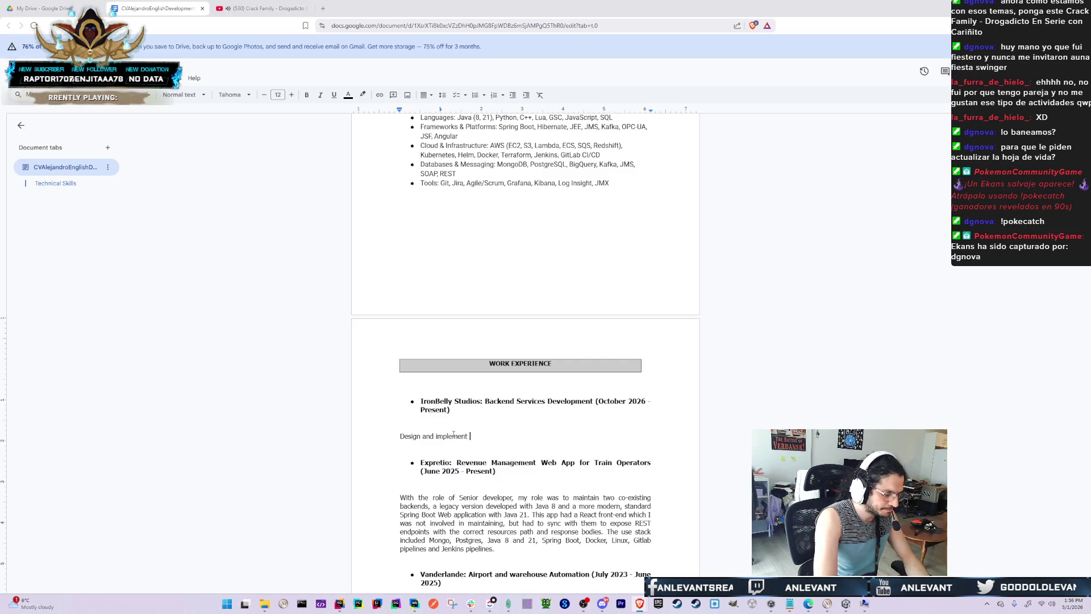
text(Backend solutions )
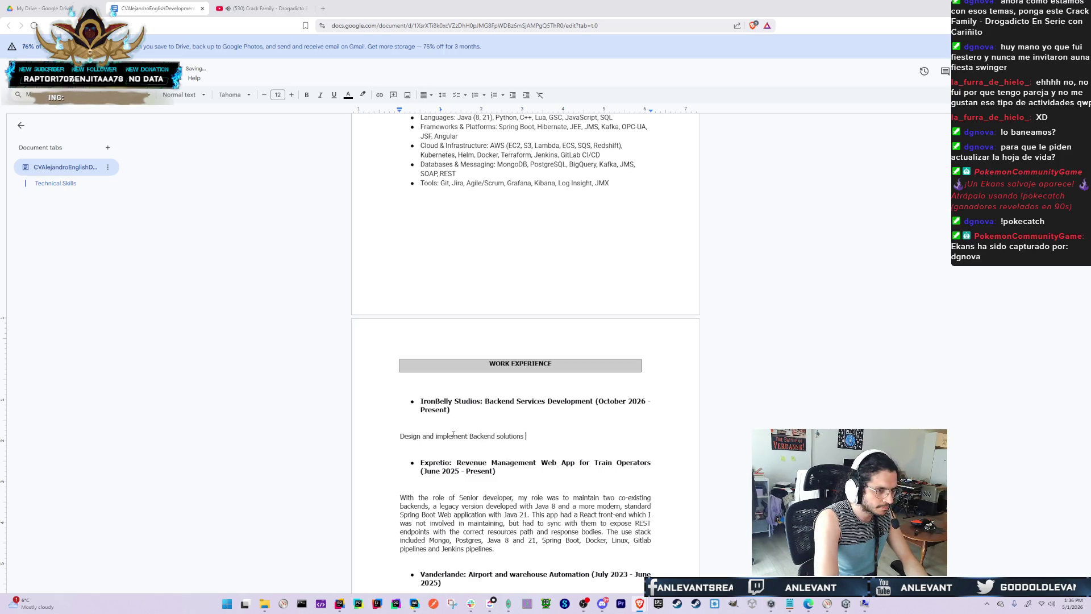
text(to host)
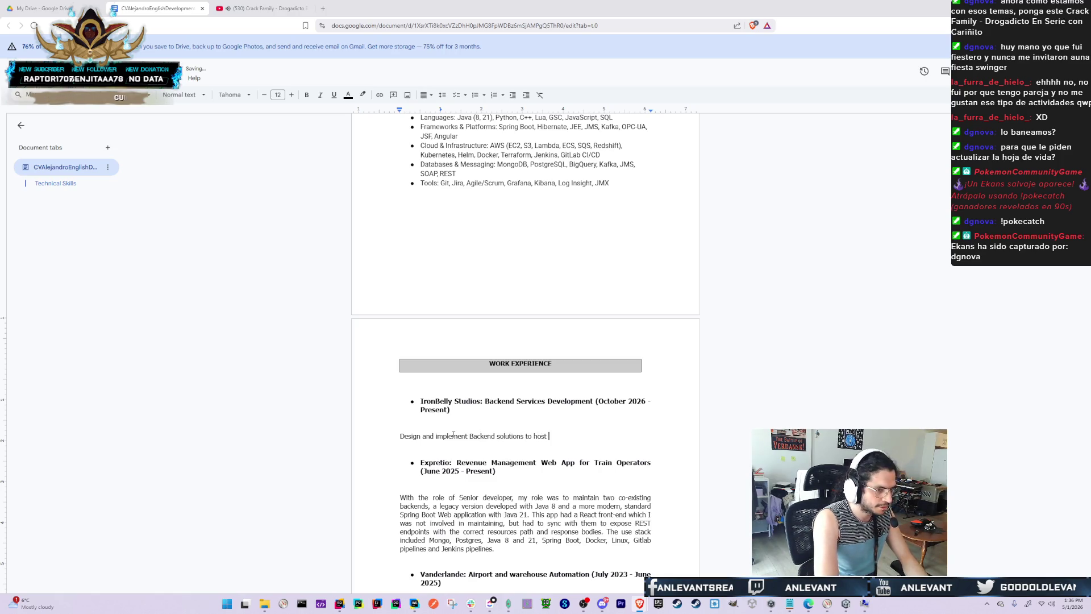
key(BackSpace)
key(BackSpace)
key(BackSpace)
key(ctrl+BackSpace)
key(ctrl+BackSpace)
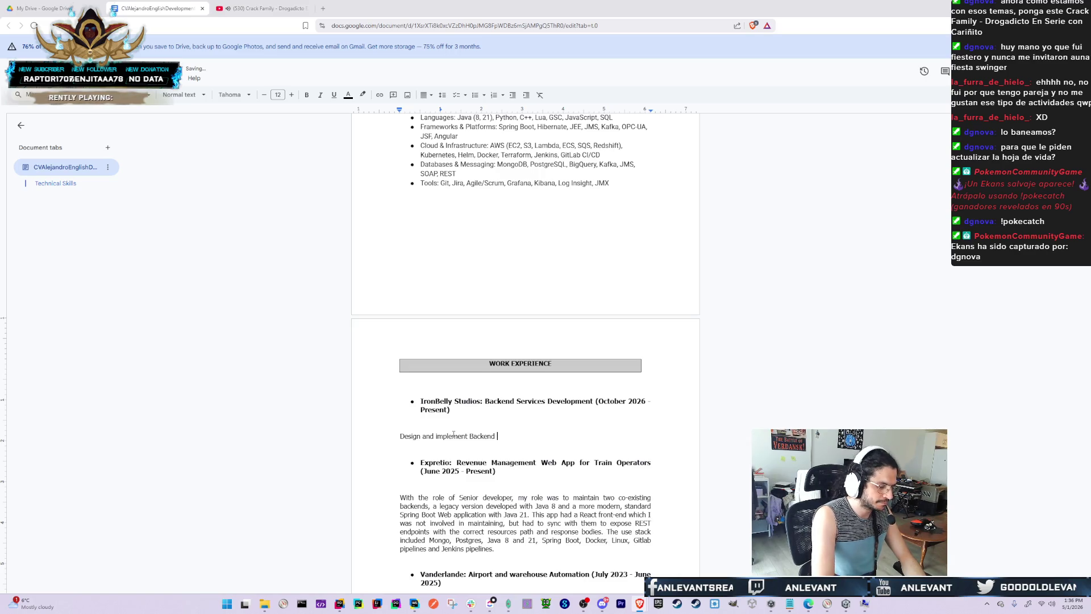
key(ctrl+Left)
text(the )
text(stack to )
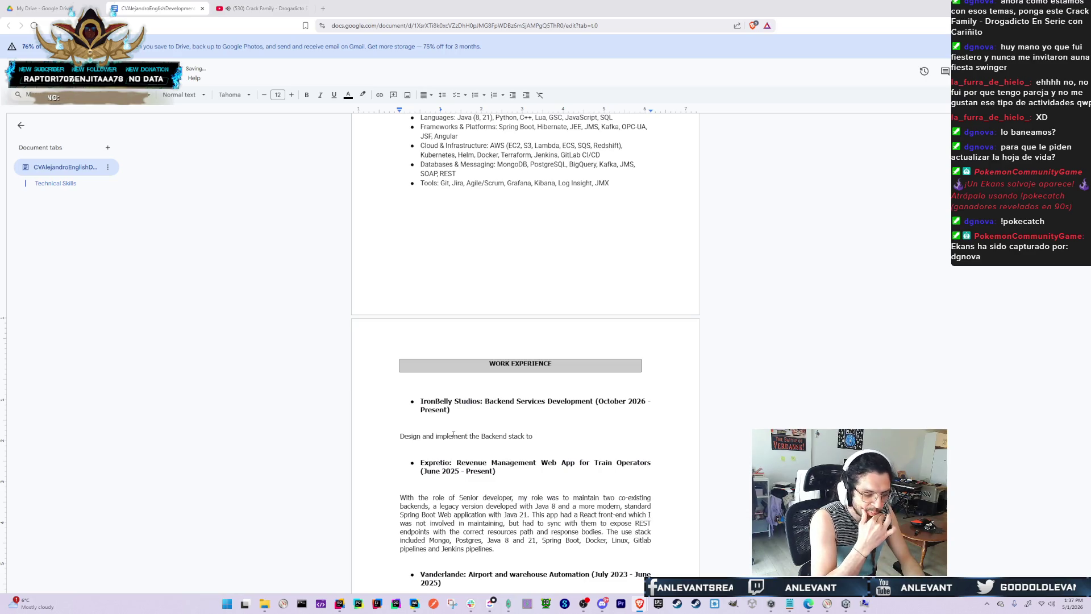
text(provide )
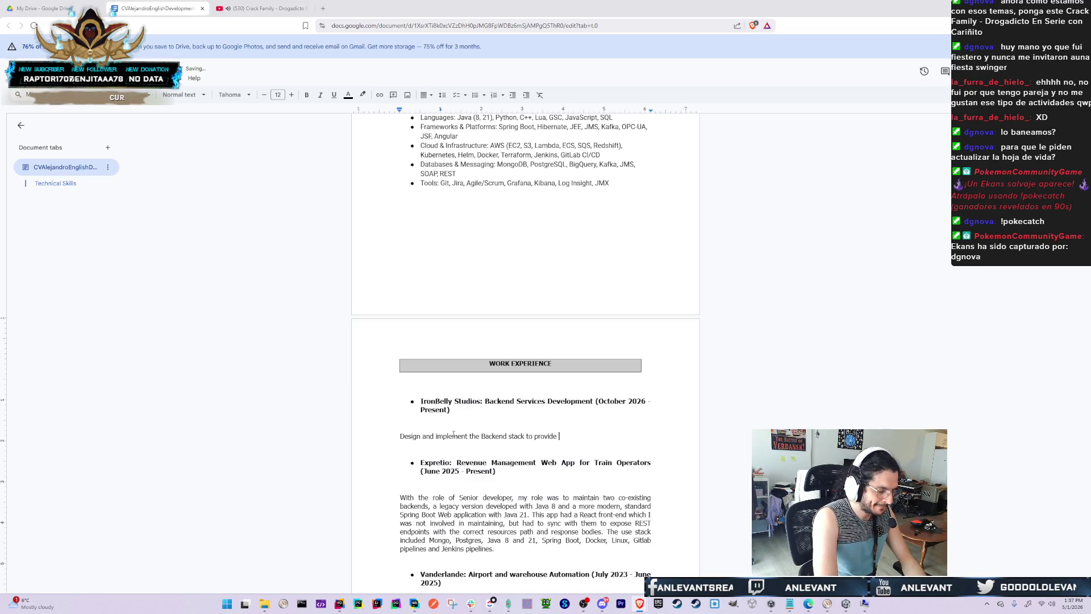
text(services )
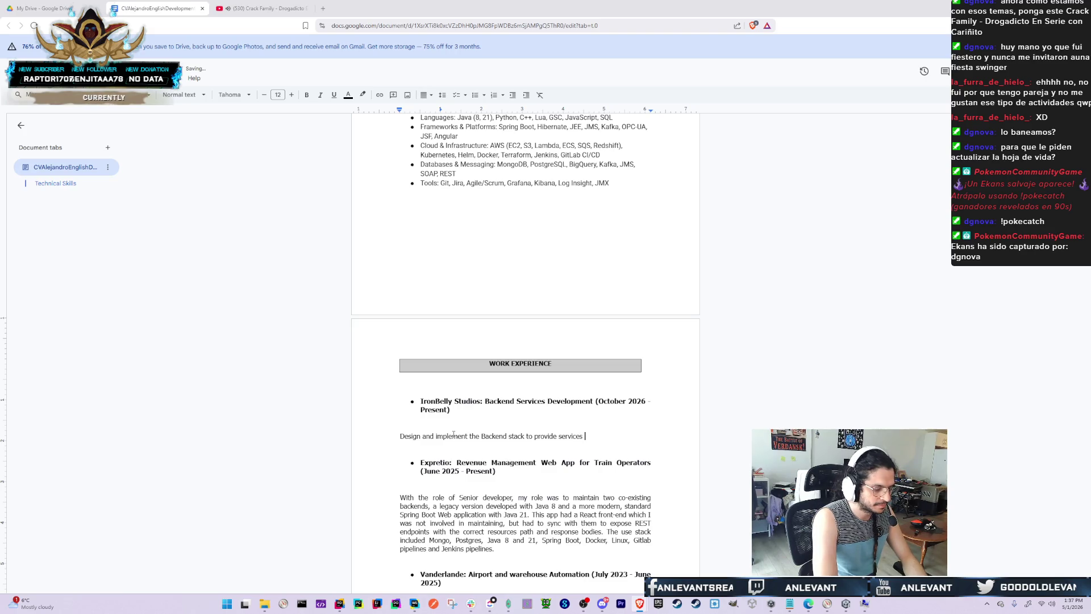
text(for the Shrapnel gam)
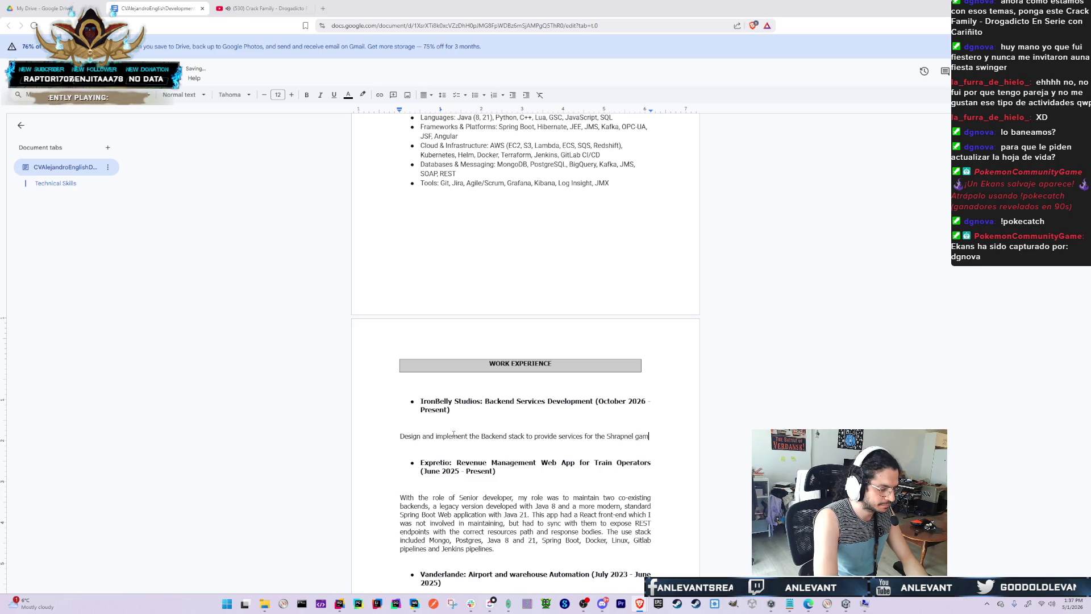
text(e client. Among the Backend)
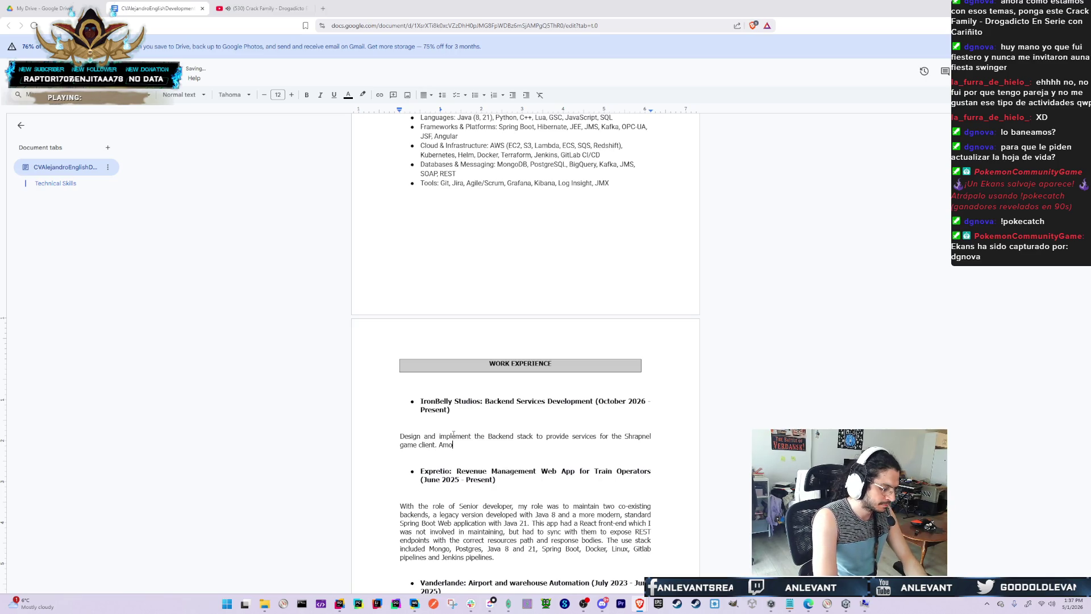
text( resp)
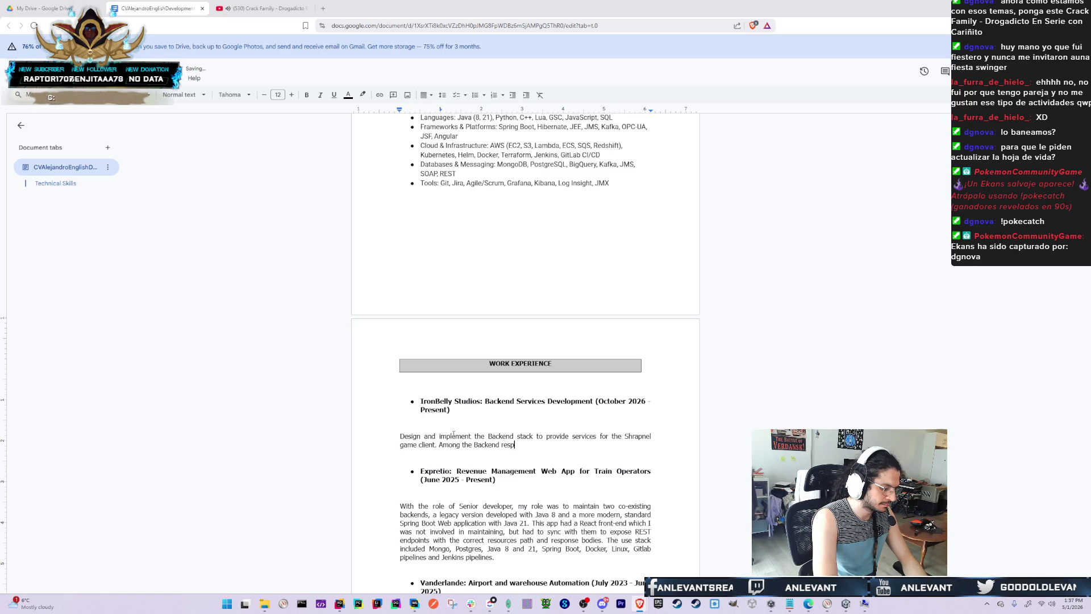
text(onsabilities, were)
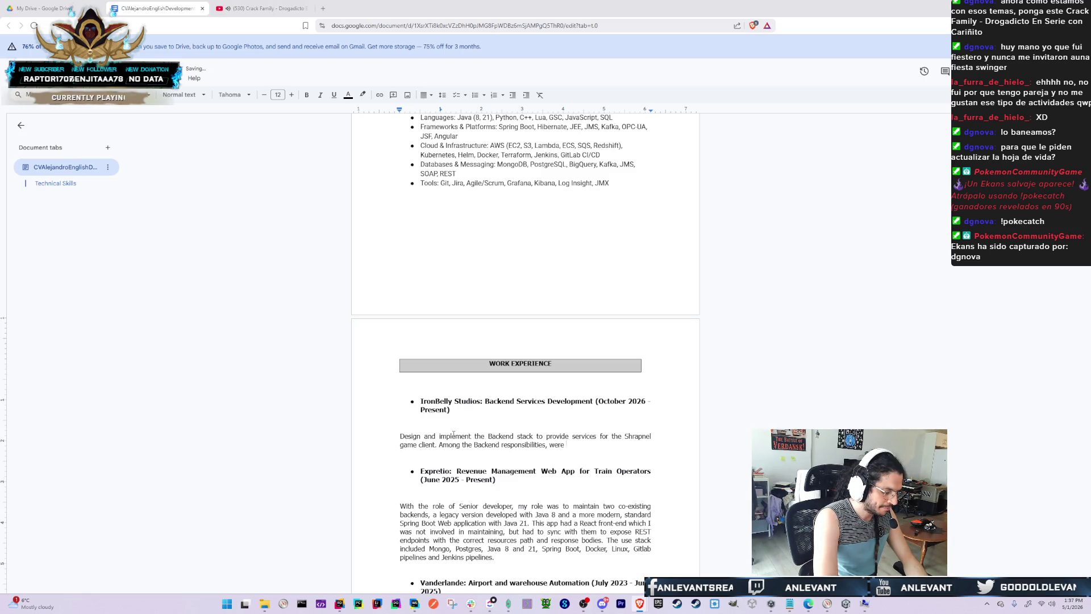
text( managing )
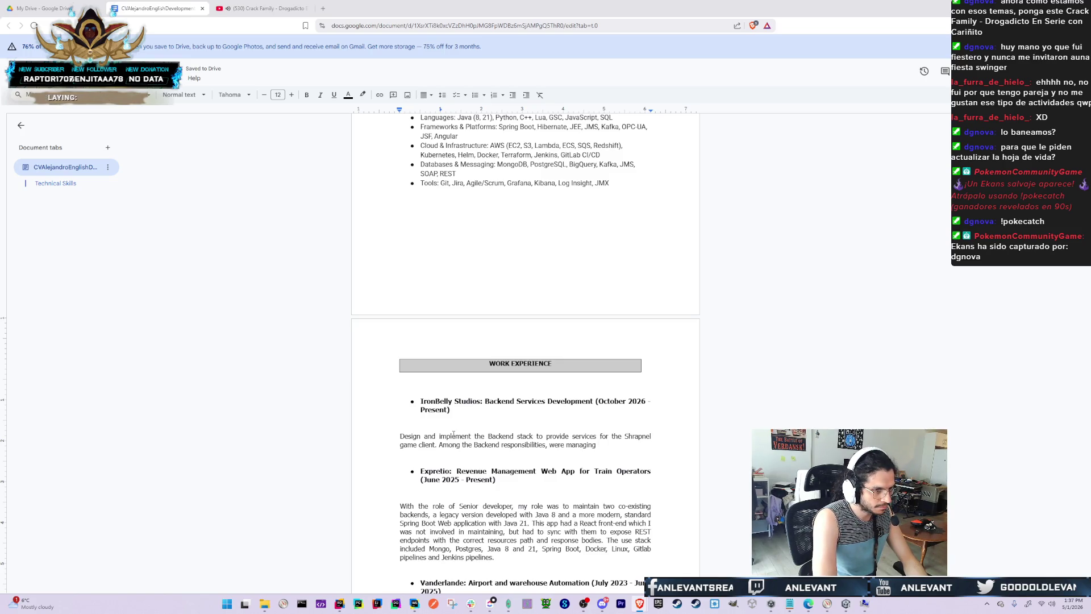
text(Blockchain in)
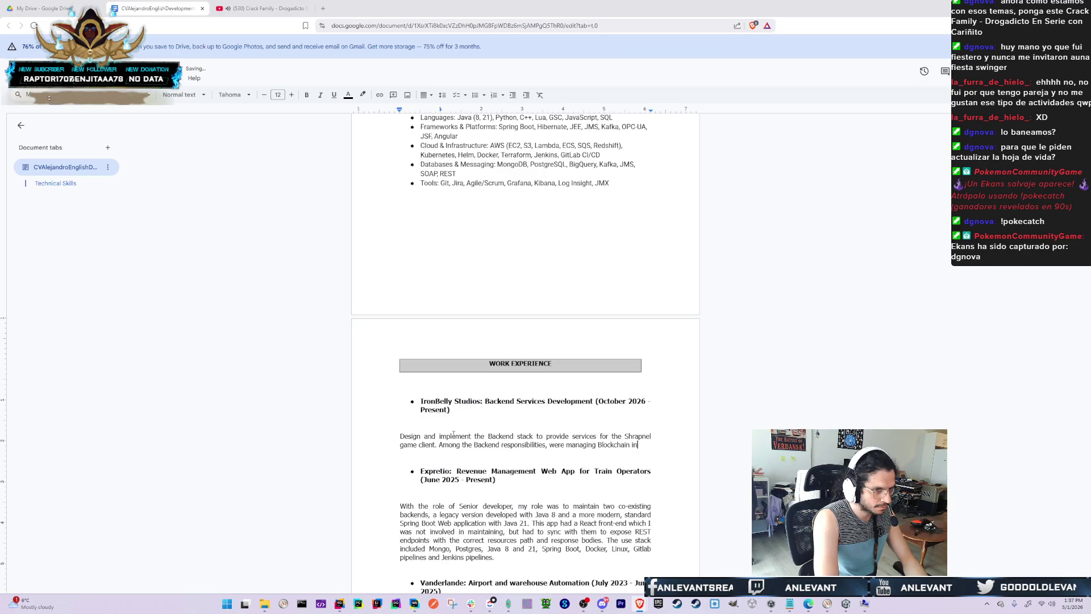
text(teractions,)
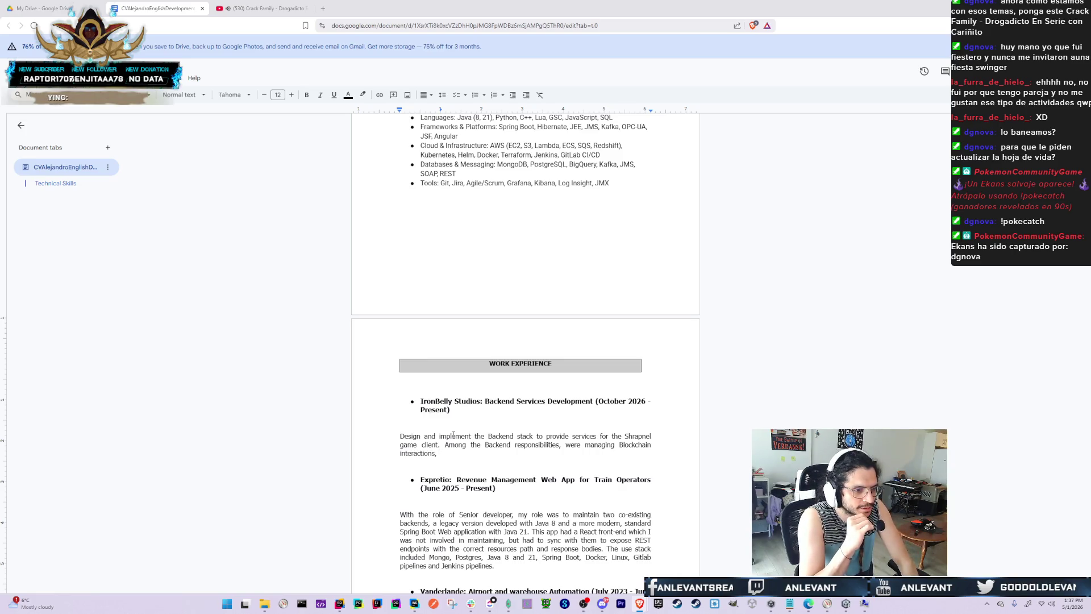
Replace the comma after 'responsibilities were managing' with a colon
key(BackSpace)
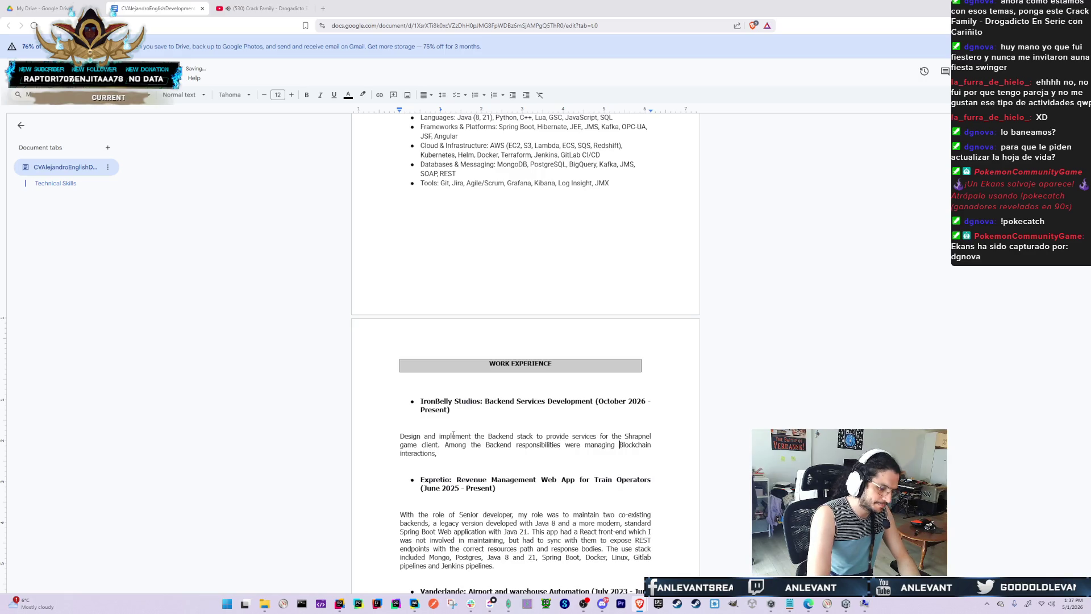
text(:)
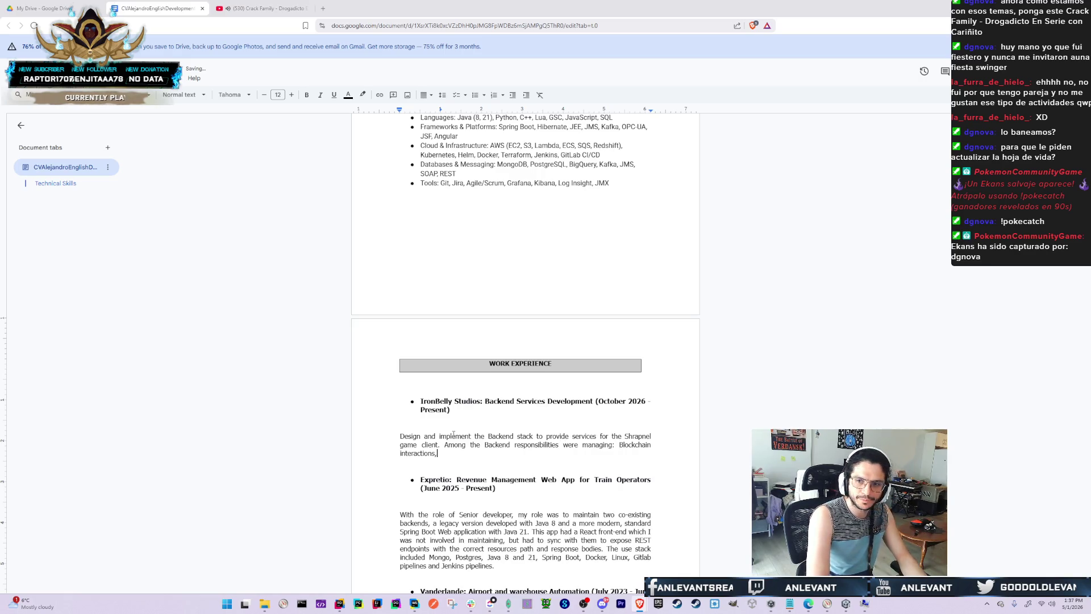
key(alt+Tab)
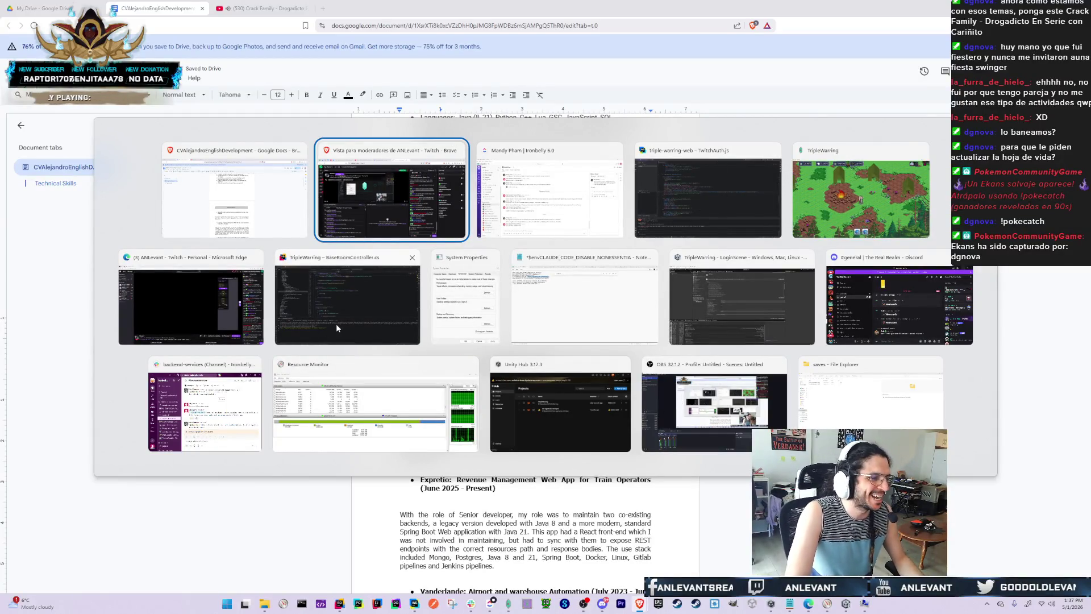
Check WebStorm's terminal, where the DeepSeek request timed out, then return to the CV document
key(Tab)
key(Tab)
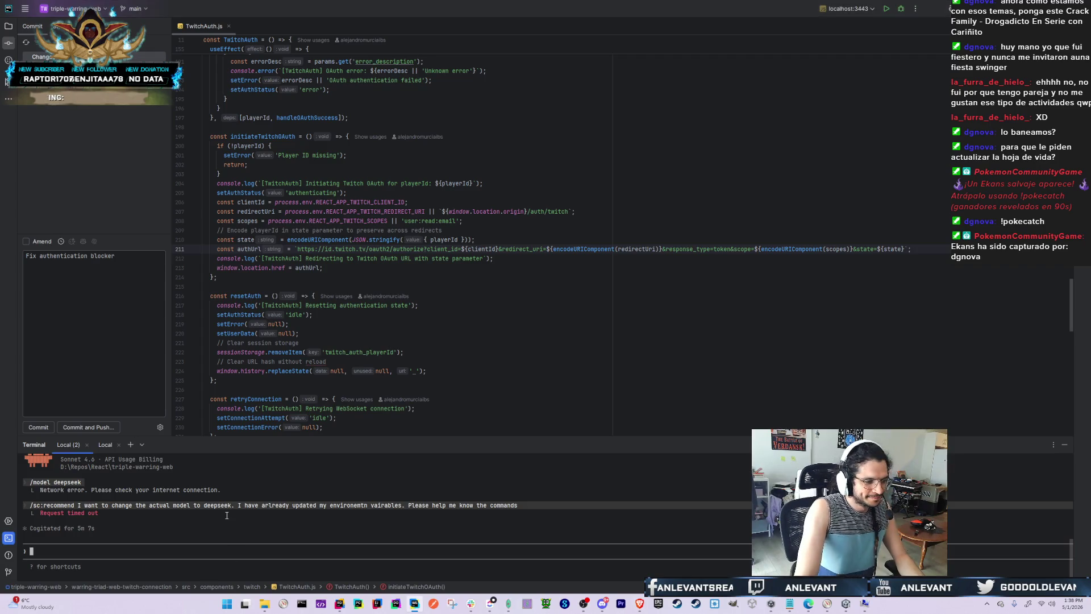
key(Up)
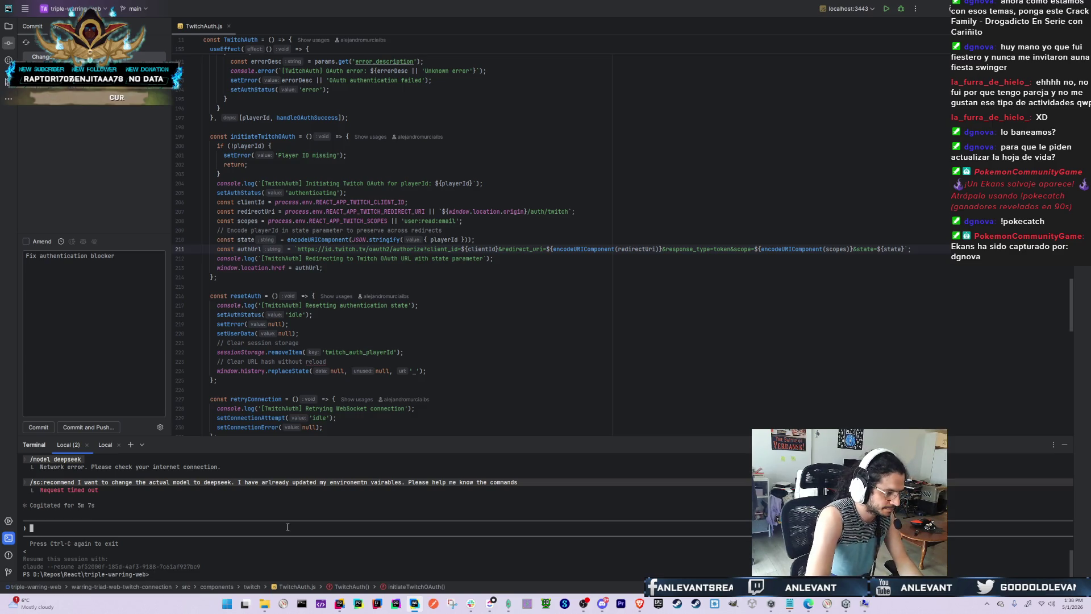
key(alt+Tab)
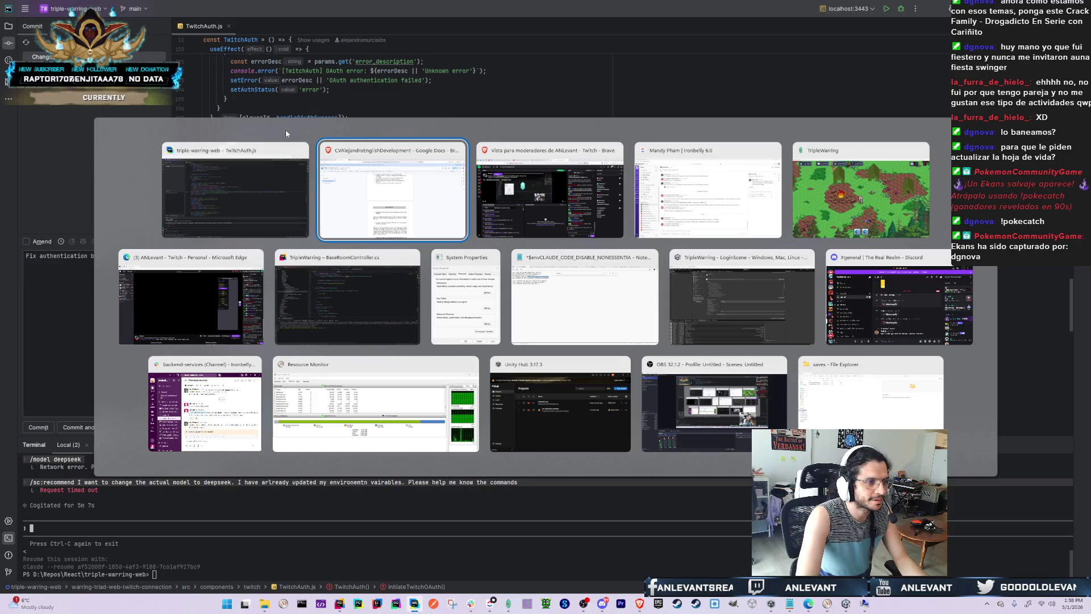
key(Escape)
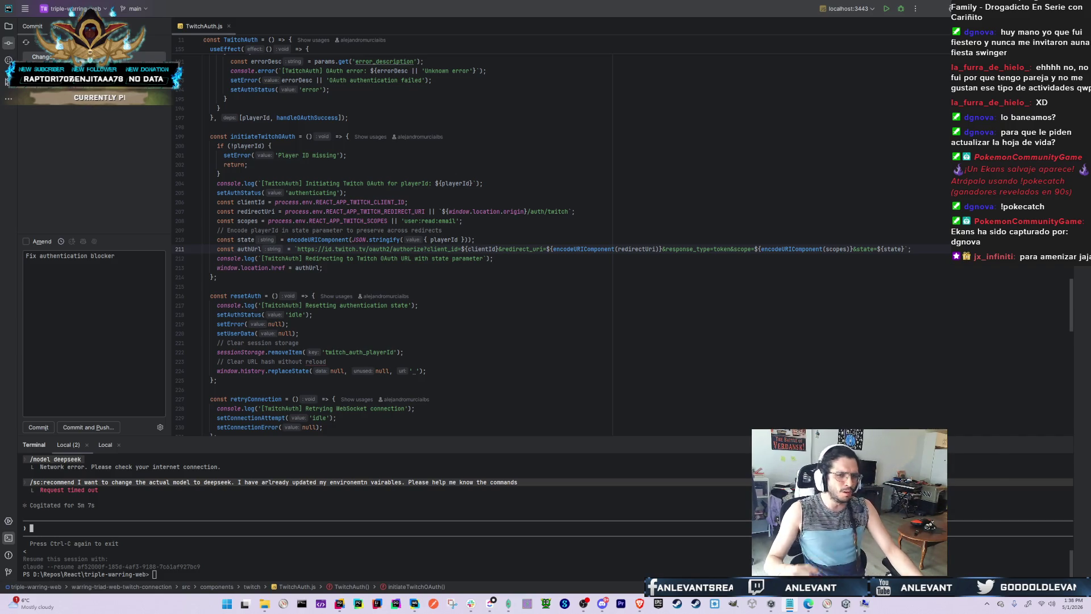
key(alt+Tab)
key(alt+Tab)
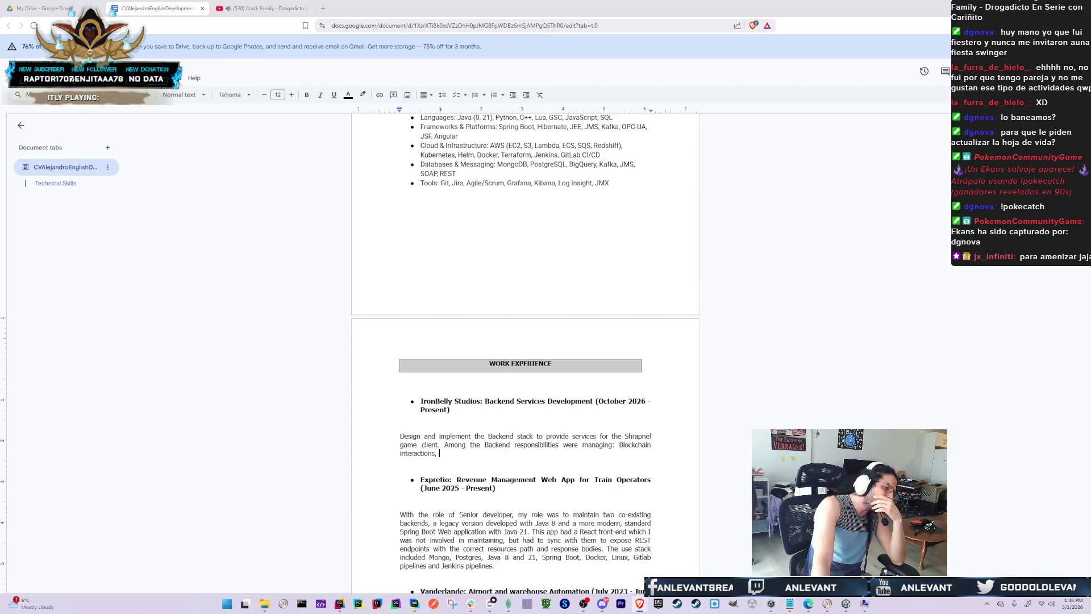
Switch from the CV to the YouTube tab and pause the La Etnnia song
key(alt+Tab)
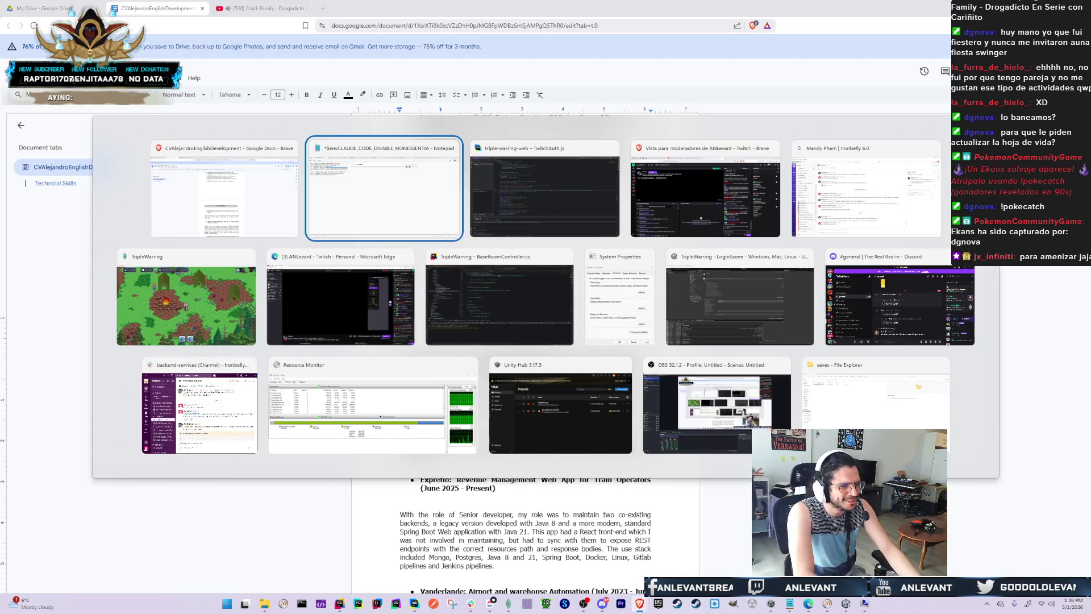
key(Escape)
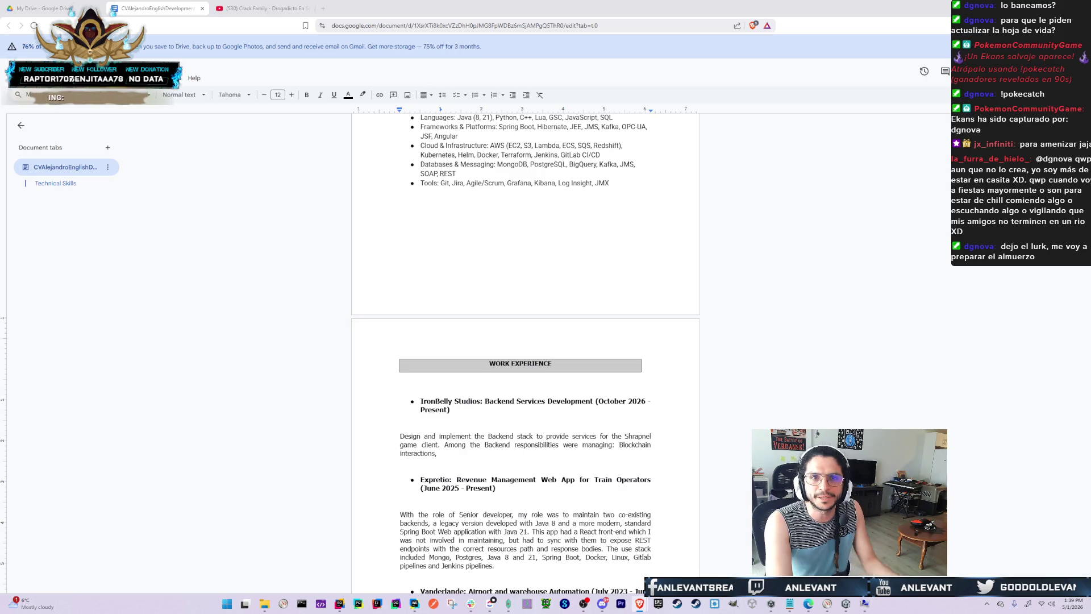
key(alt+Tab)
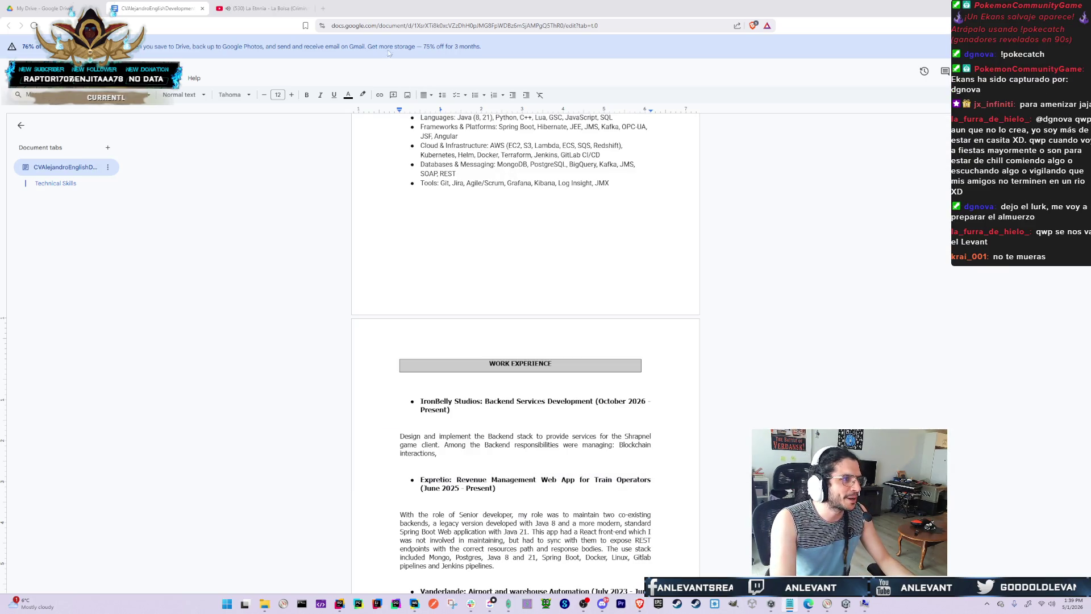
click(261, 8)
key(space)
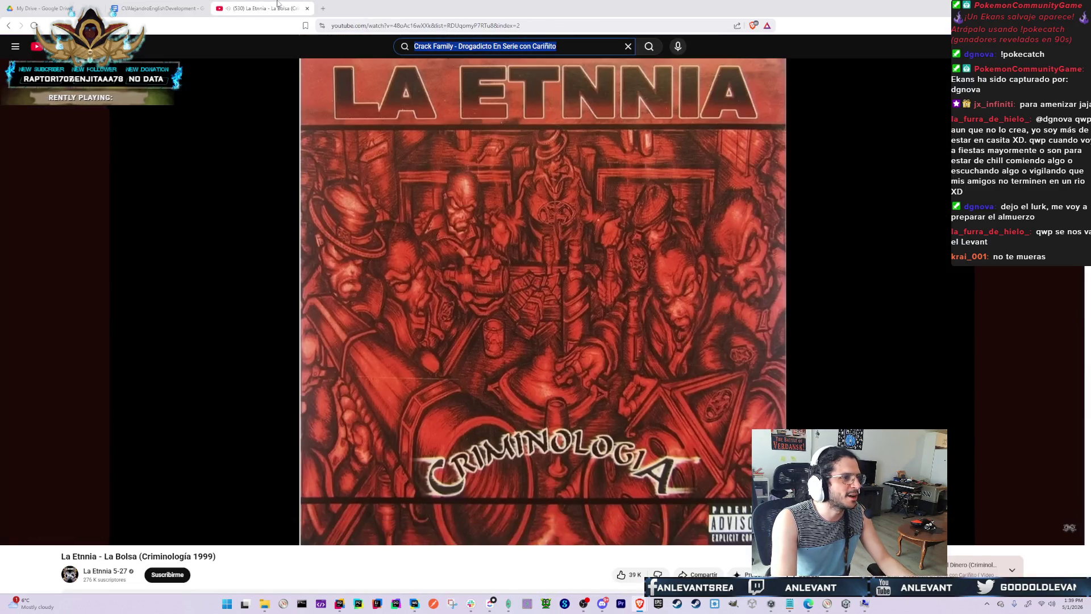
Close the YouTube tab to get back to the CV document
key(ctrl+w)
key(alt+Tab)
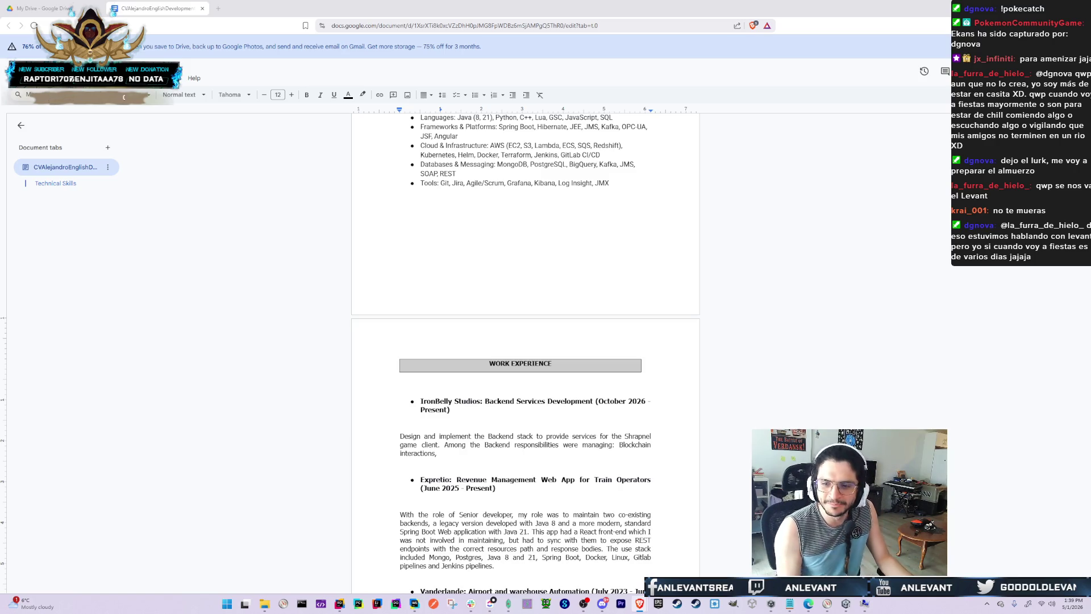
key(alt+Tab)
key(alt+Tab)
key(alt+shift+Tab)
key(alt+Tab)
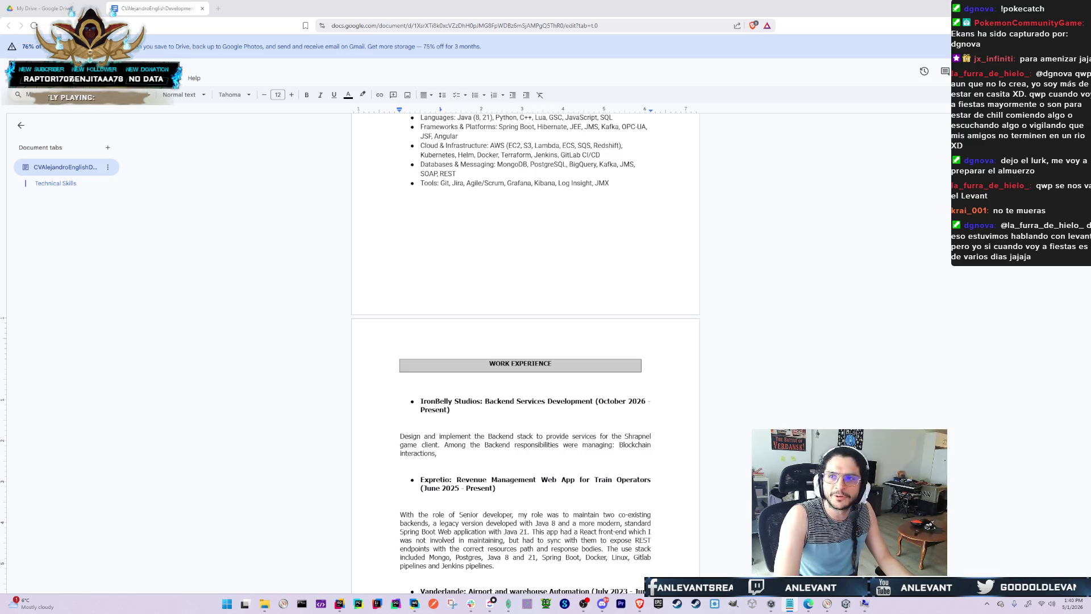
key(alt+Tab)
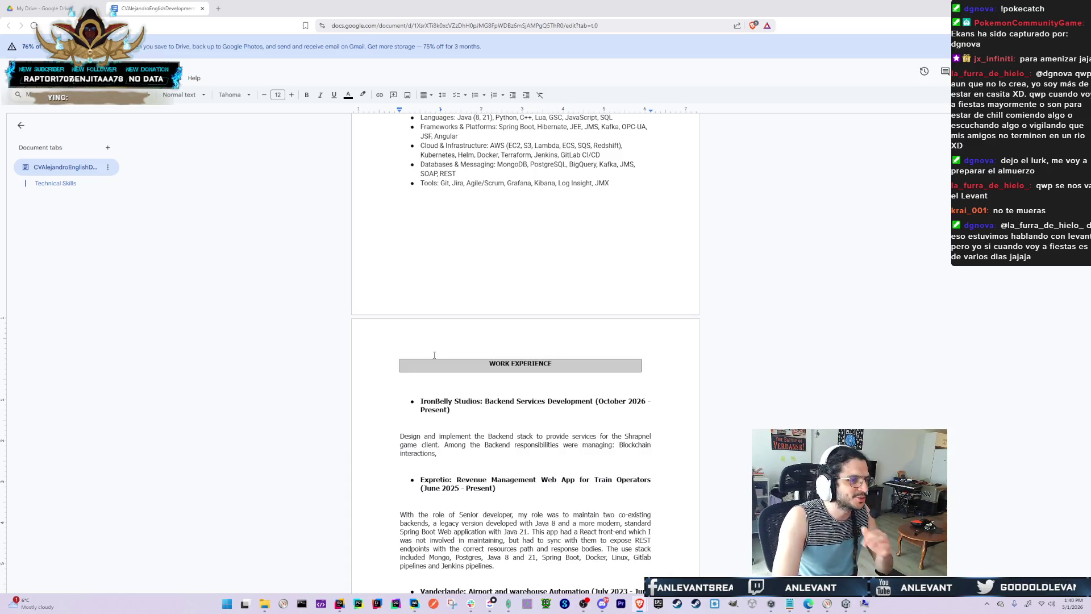
scroll(468, 405, down, 1)
scroll(469, 405, down, 1)
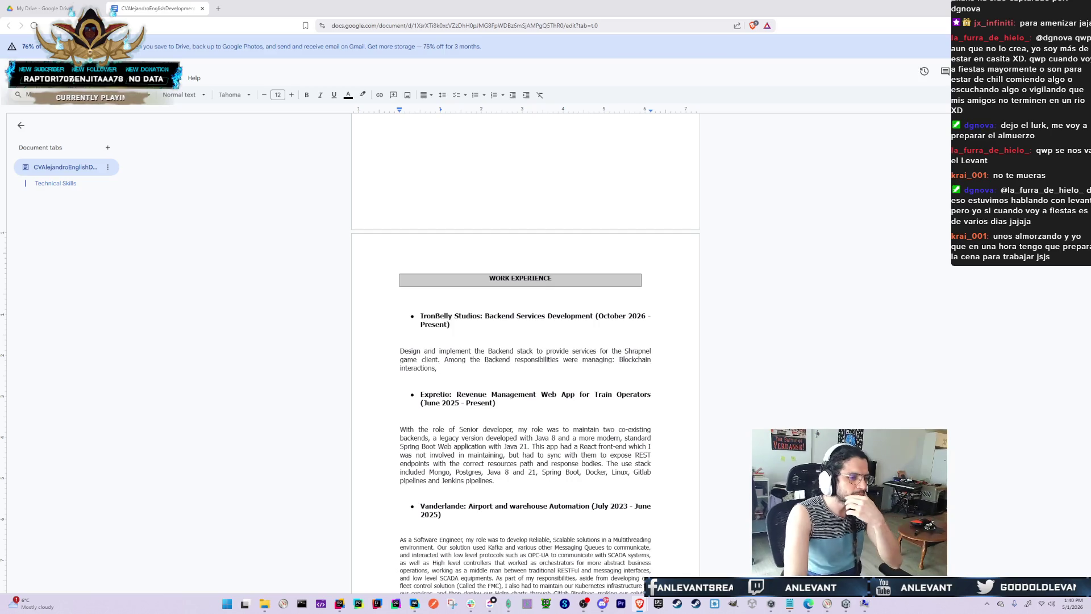
scroll(468, 360, down, 3)
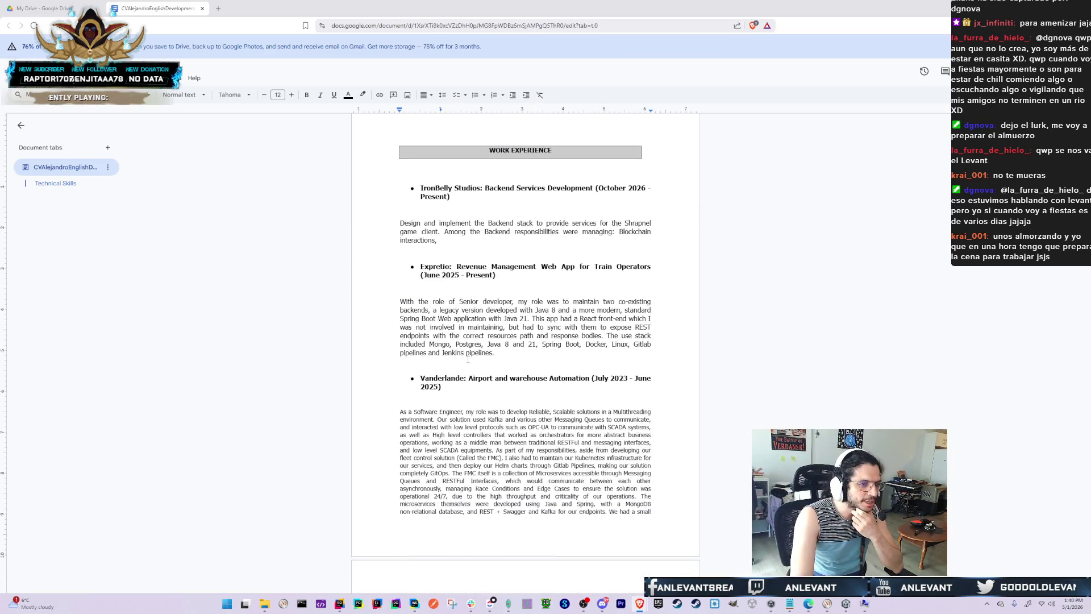
double_click(511, 318)
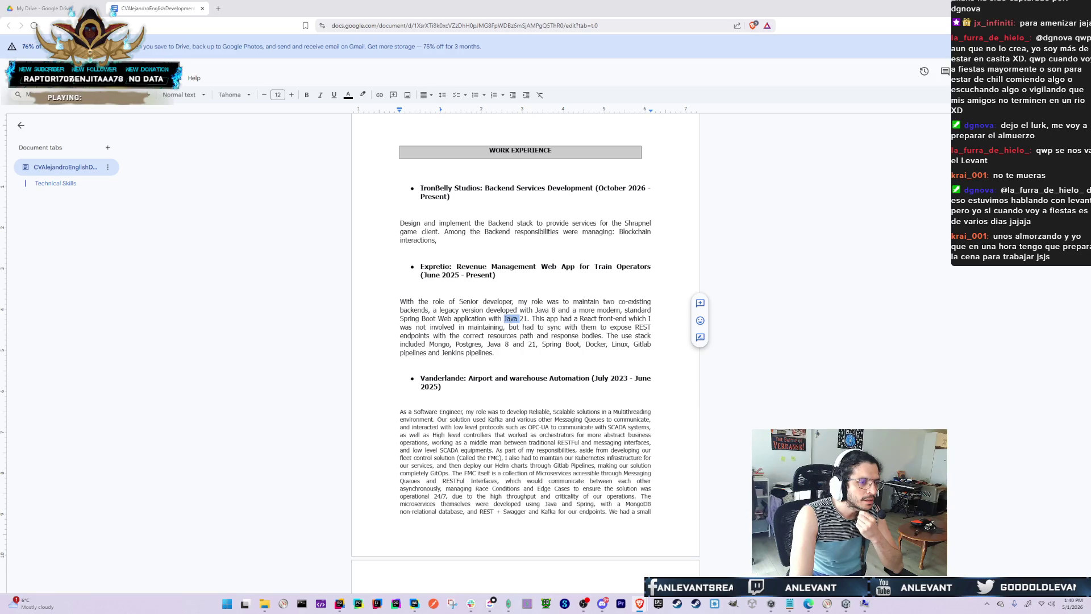
click(453, 241)
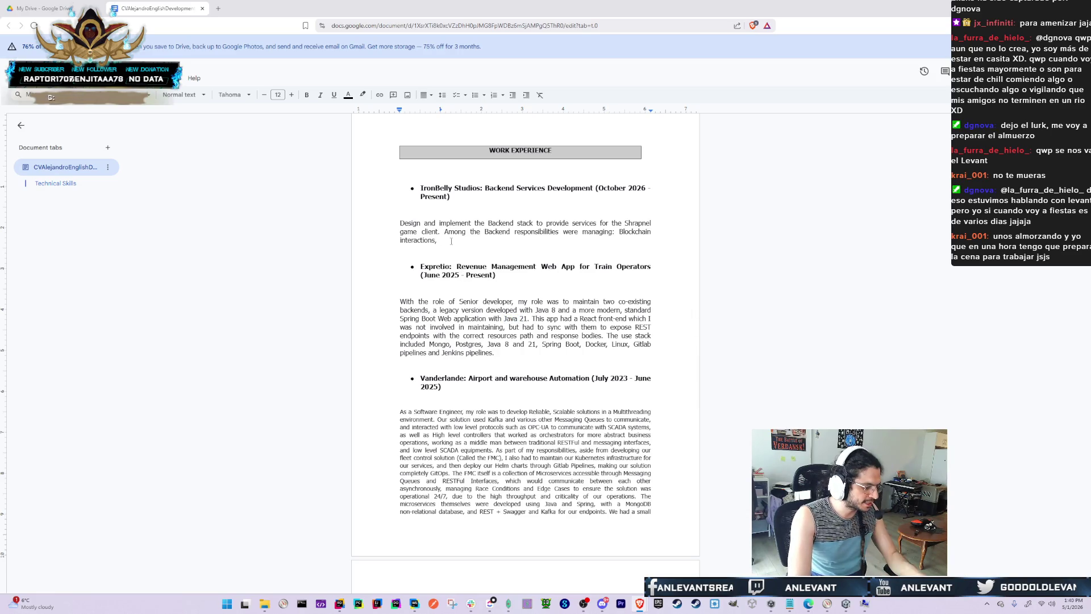
key(alt+Tab)
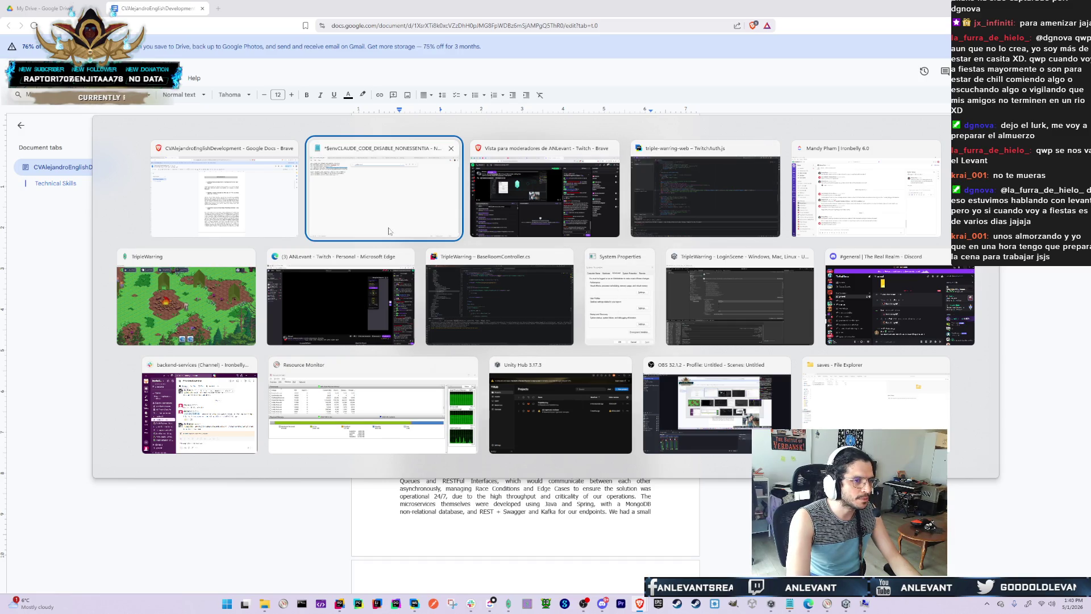
click(657, 199)
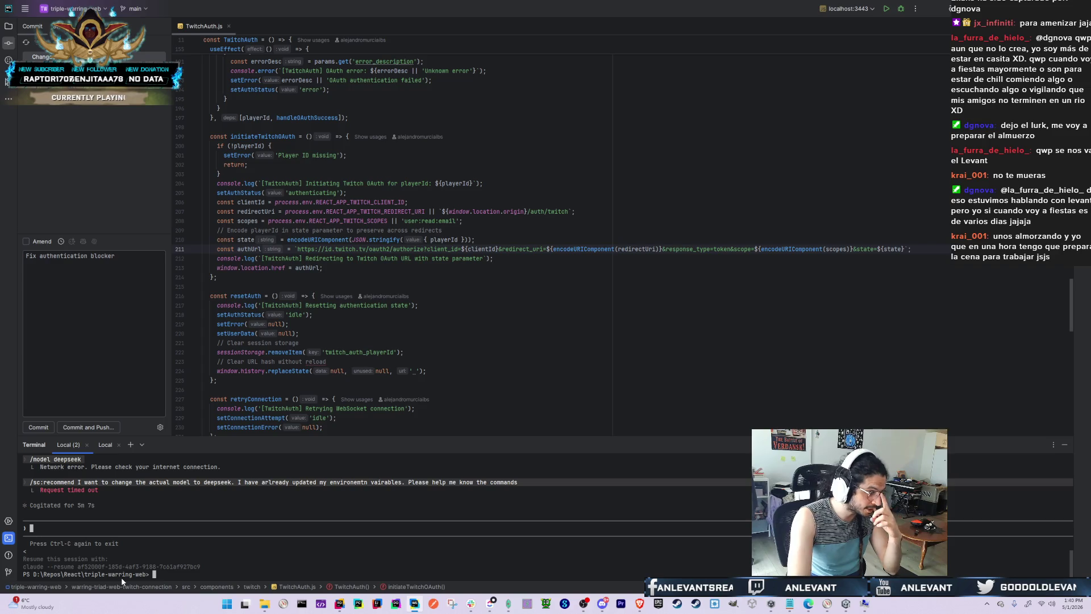
key(alt+Tab)
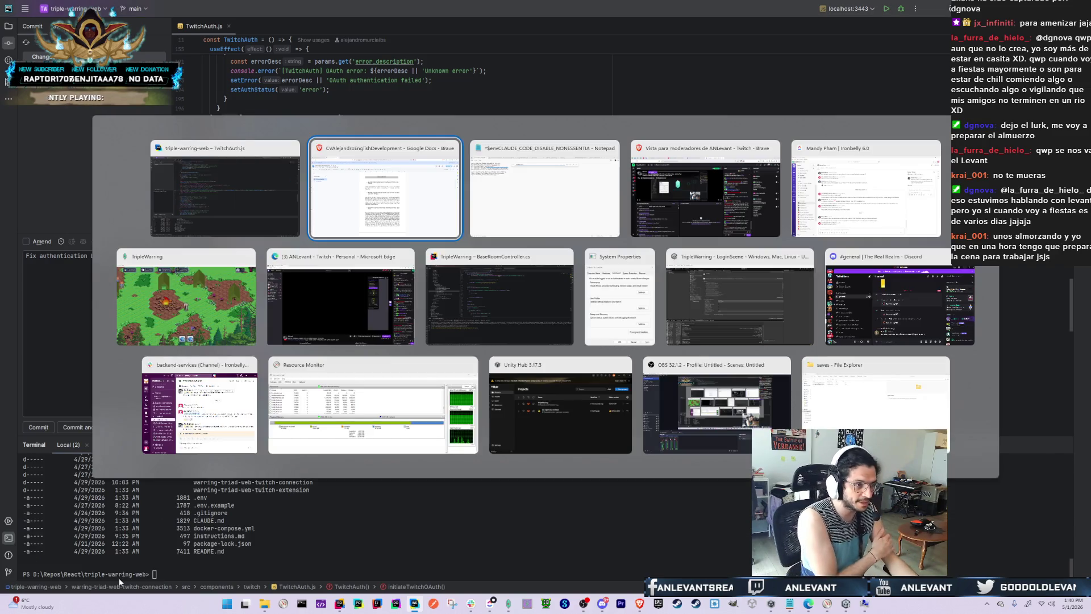
key(alt+Tab)
key(alt+Tab)
key(alt+Tab)
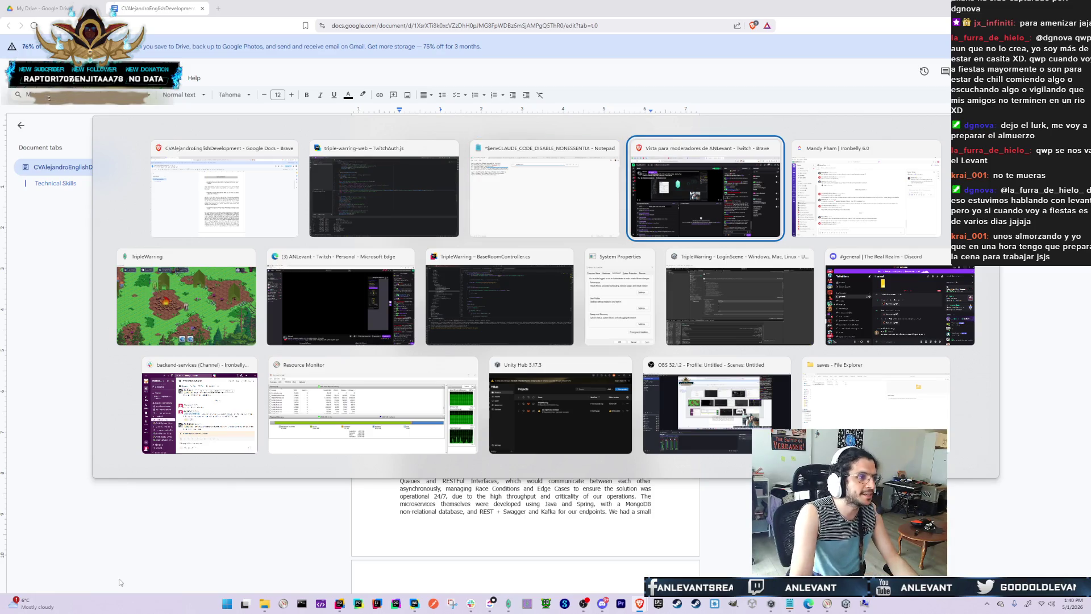
key(Escape)
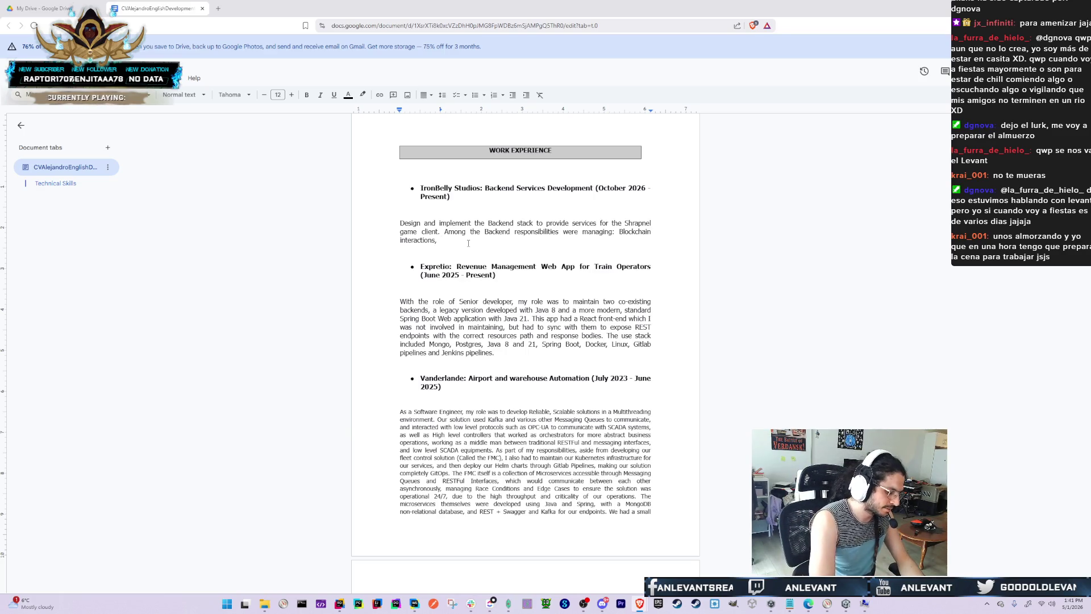
After 'interactions,' add 'storing user accounts information, communicating with the front-end'
text( provi)
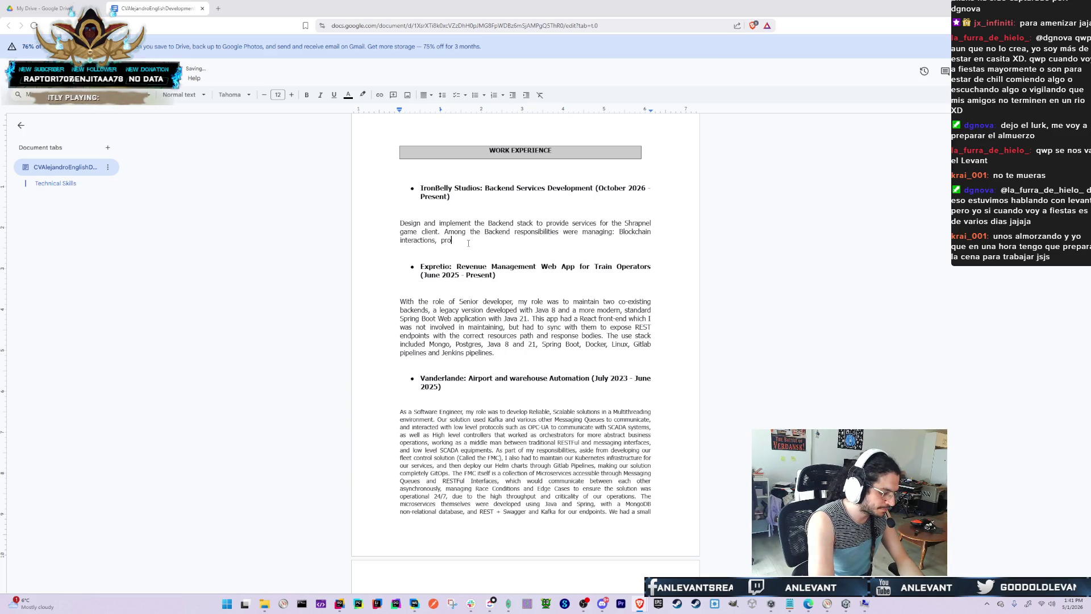
key(BackSpace)
key(BackSpace)
key(BackSpace)
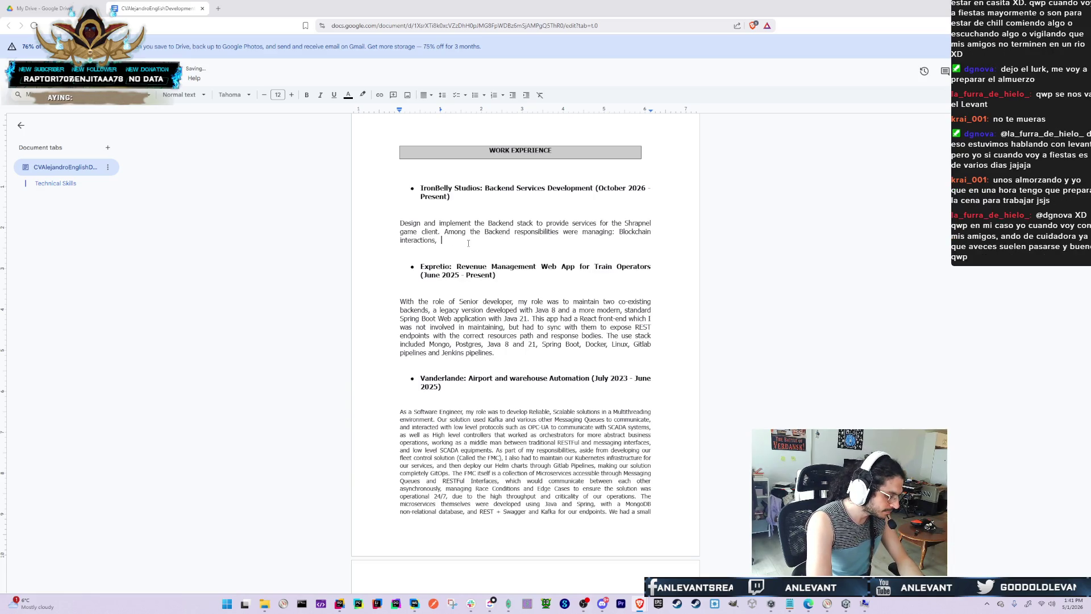
text(s)
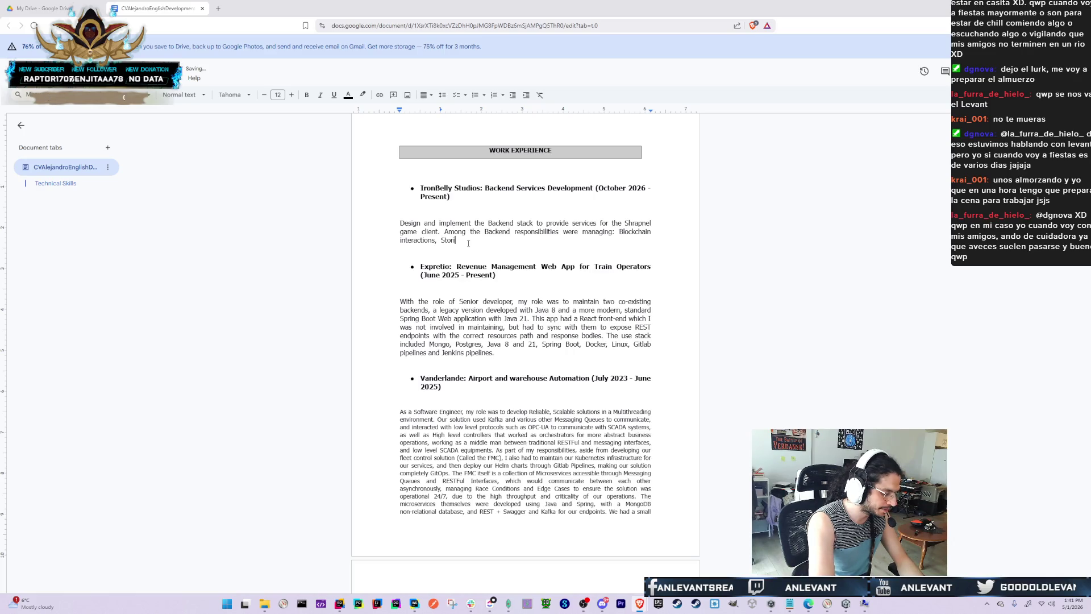
text(toring user accounts information, communicating with the front-end)
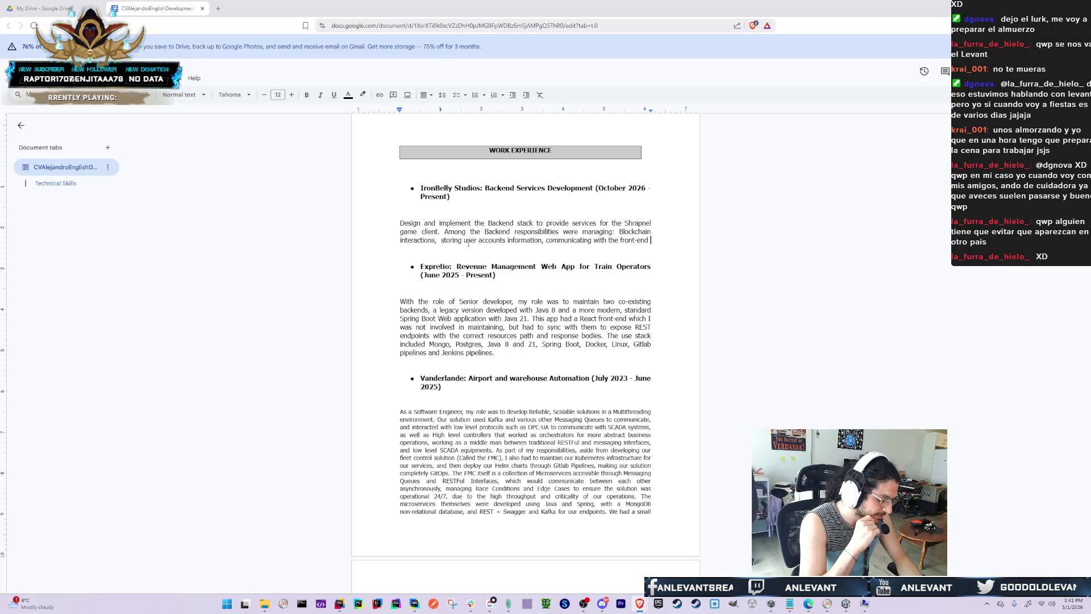
text(which)
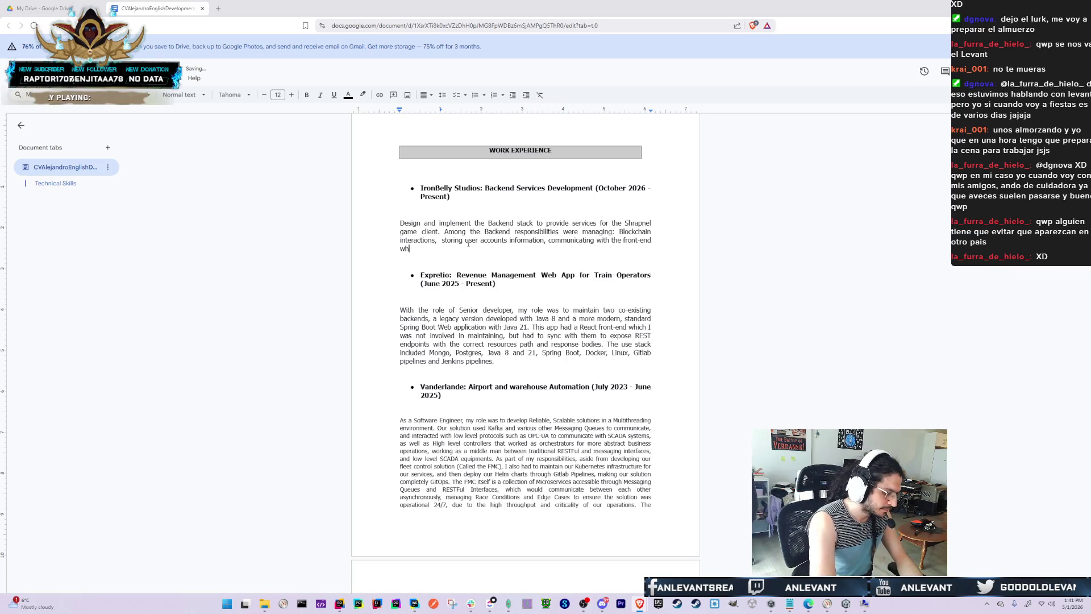
key(BackSpace)
key(BackSpace)
key(BackSpace)
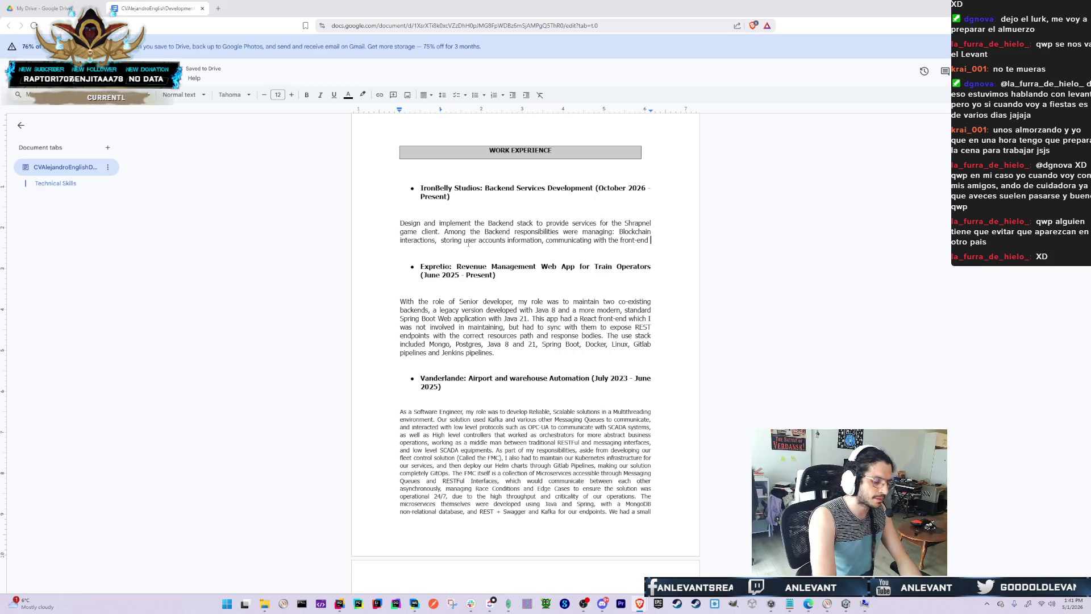
text(t)
key(BackSpace)
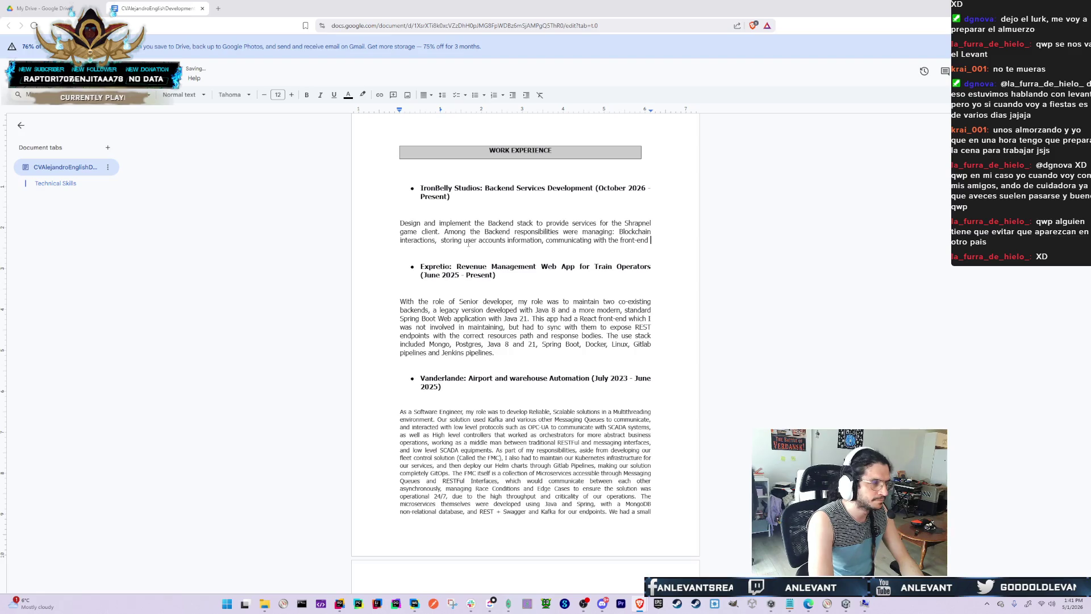
Append maintaining battle pass data and data integrity when receiving multiple streams of input
text(, maintaini)
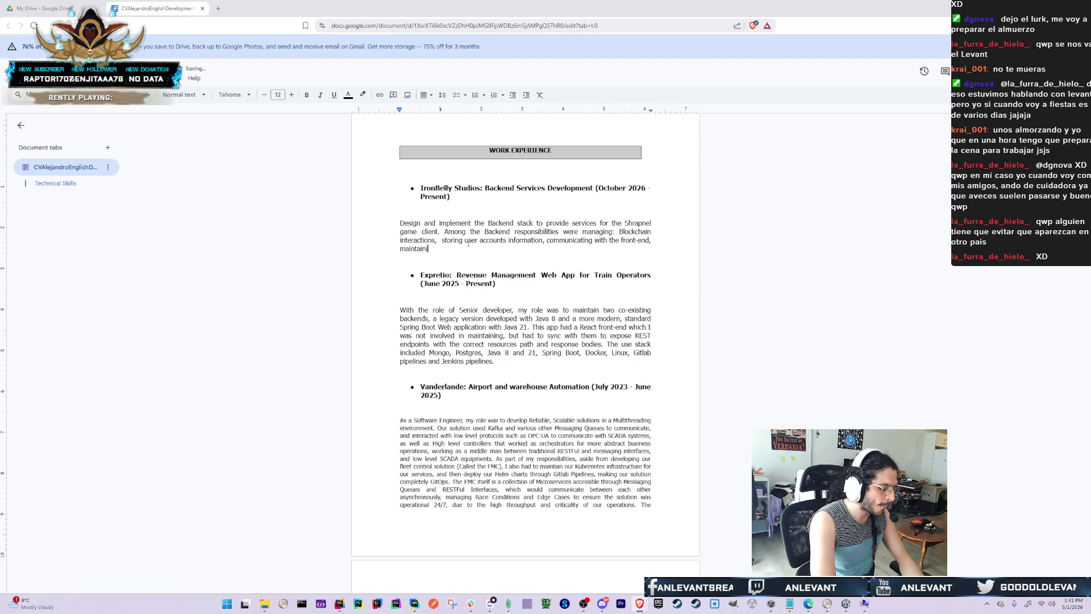
text(ng battle pass dat)
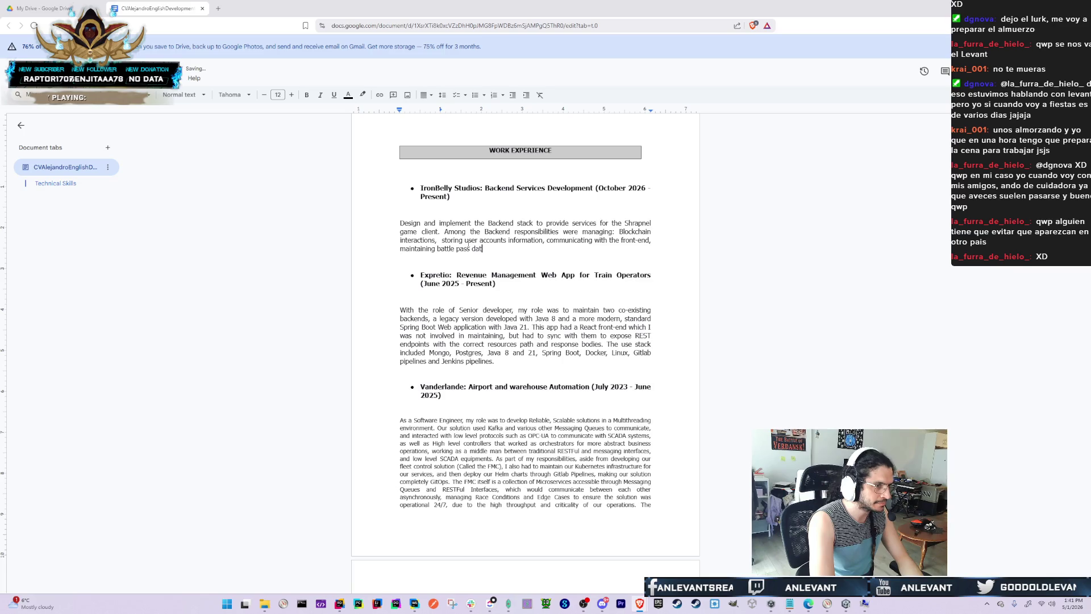
text(a,)
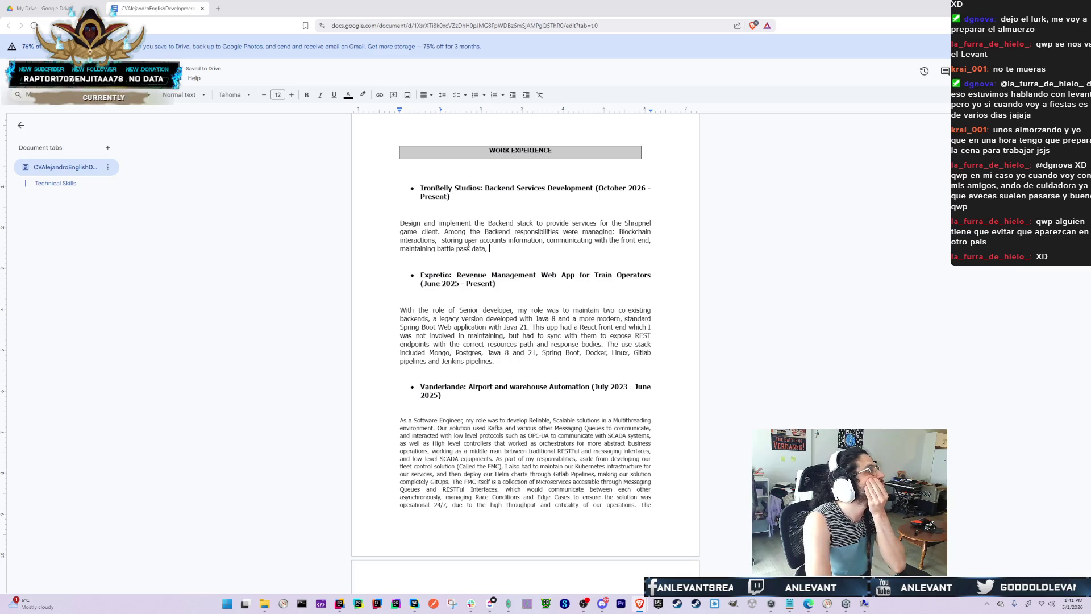
text(as we)
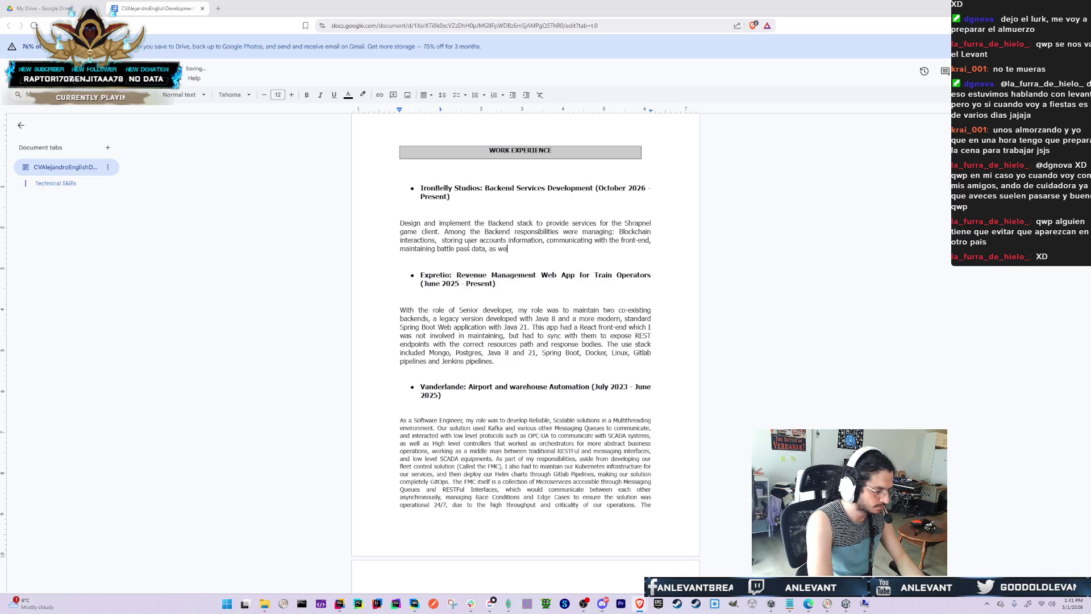
text(ll as maintaining int)
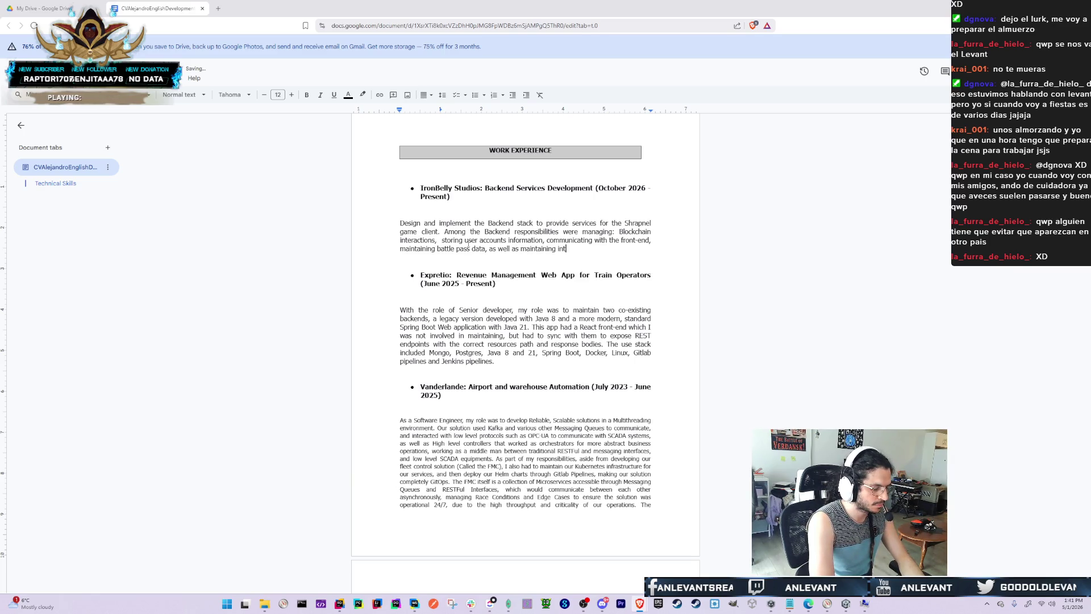
key(BackSpace)
key(BackSpace)
key(BackSpace)
text(data in)
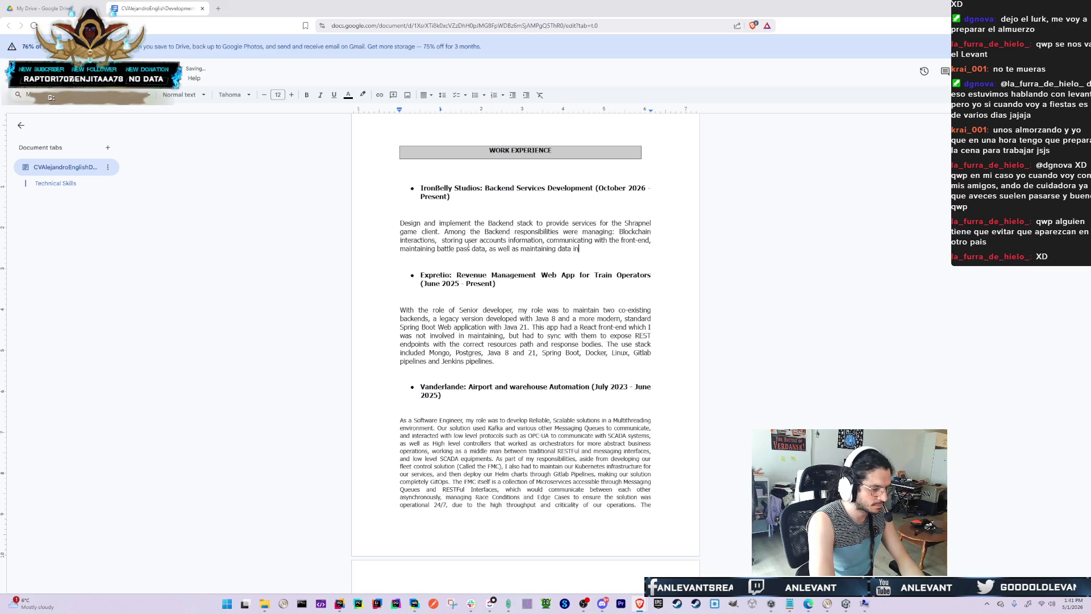
text(tegrity across)
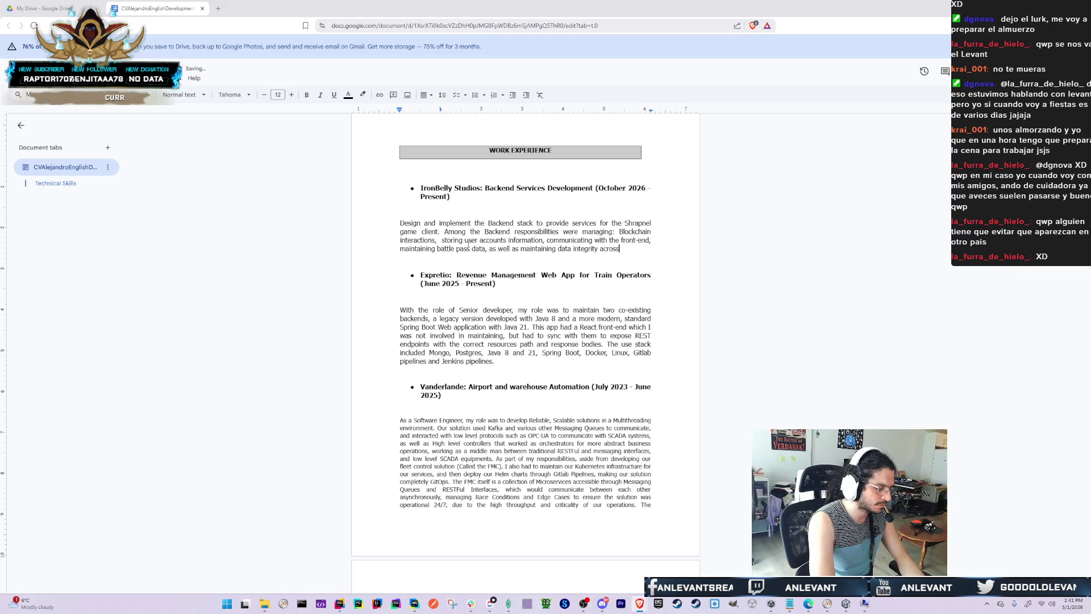
key(BackSpace)
key(BackSpace)
key(BackSpace)
key(BackSpace)
key(BackSpace)
key(BackSpace)
text(when re)
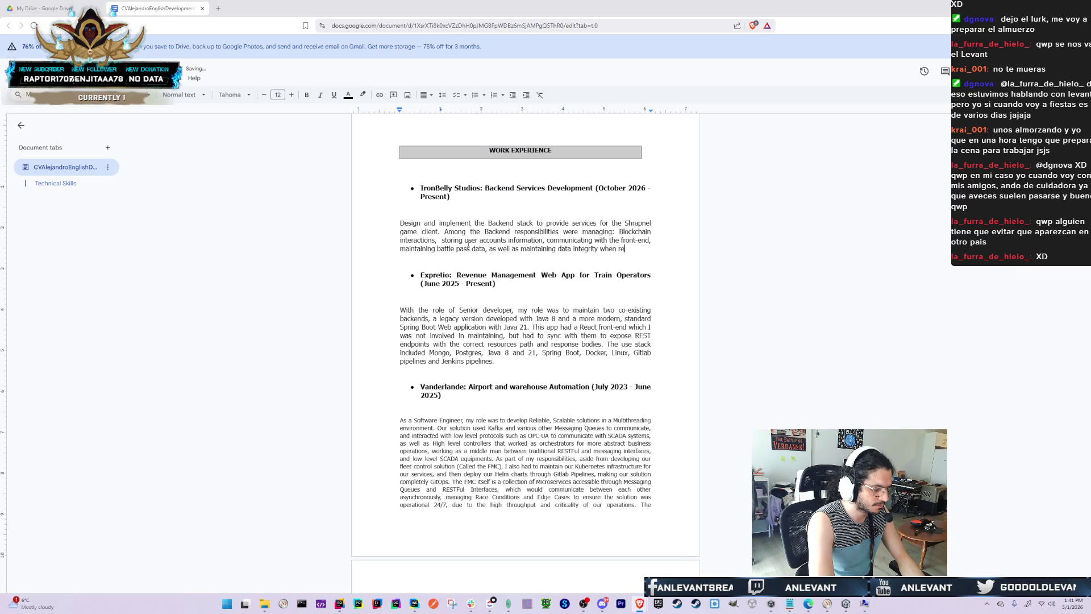
text(ceiving multiple )
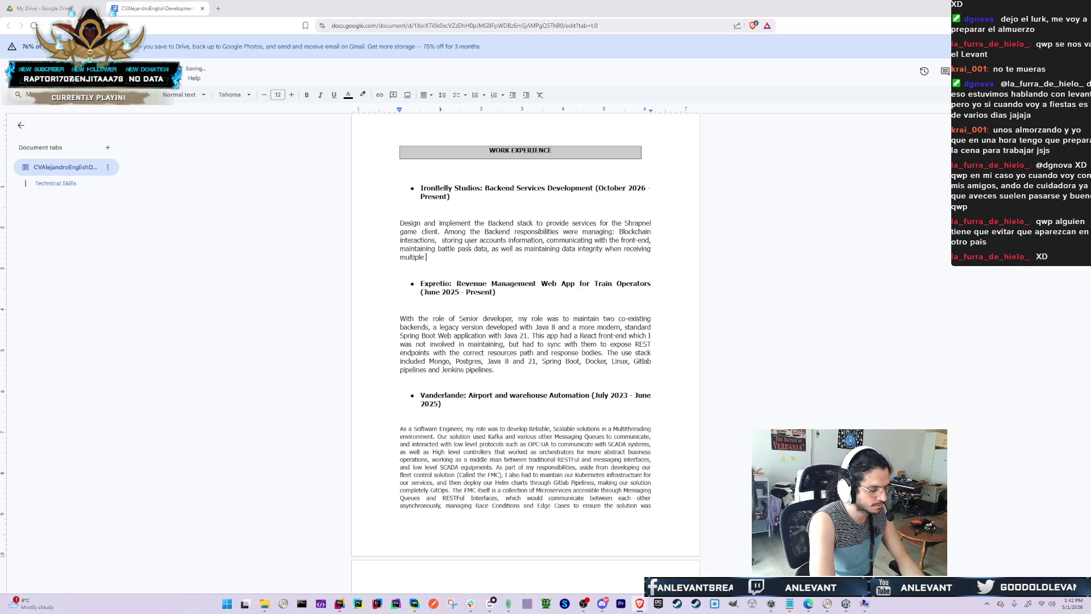
text(streams of)
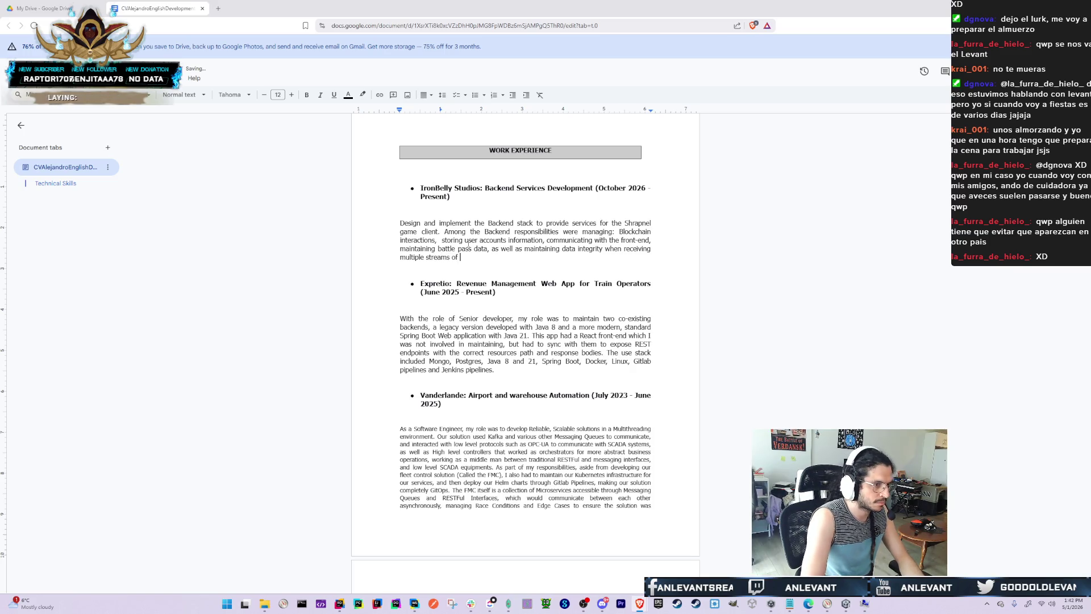
key(ctrl+Left)
key(ctrl+Left)
text(input)
key(End)
key(ctrl+BackSpace)
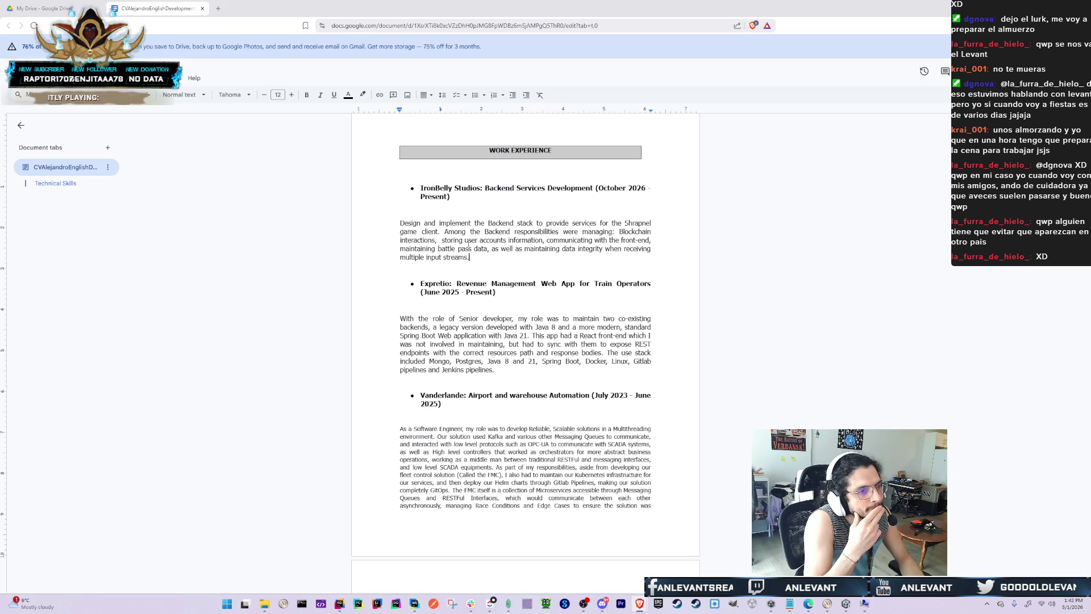
Replace 'maintaining' with 'hosting' in the battle pass phrase
click(467, 248)
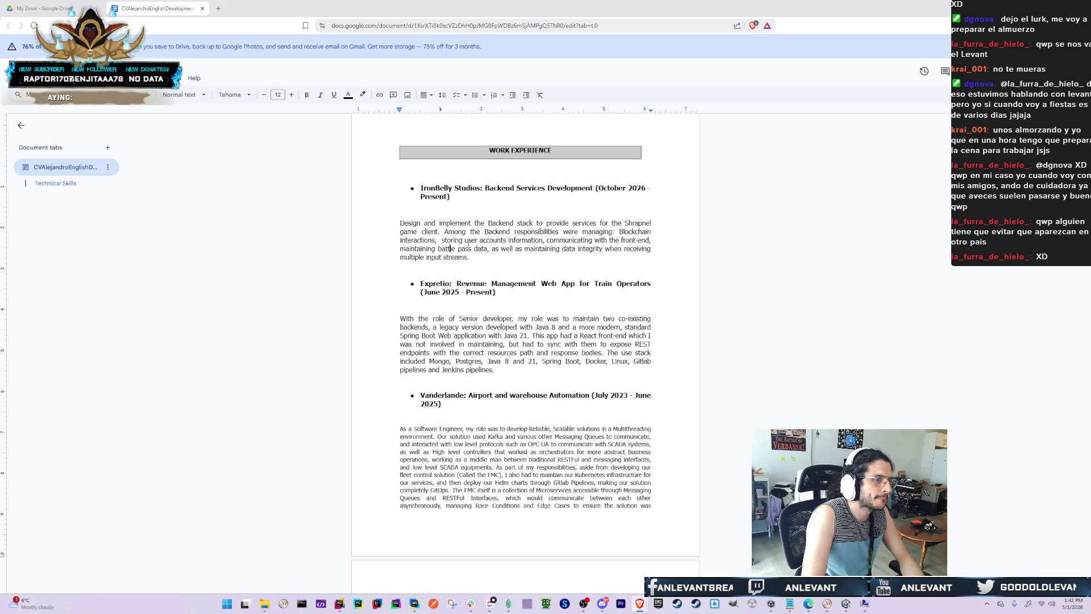
key(BackSpace)
key(BackSpace)
key(BackSpace)
text(hosting)
key(Down)
key(Down)
key(Left)
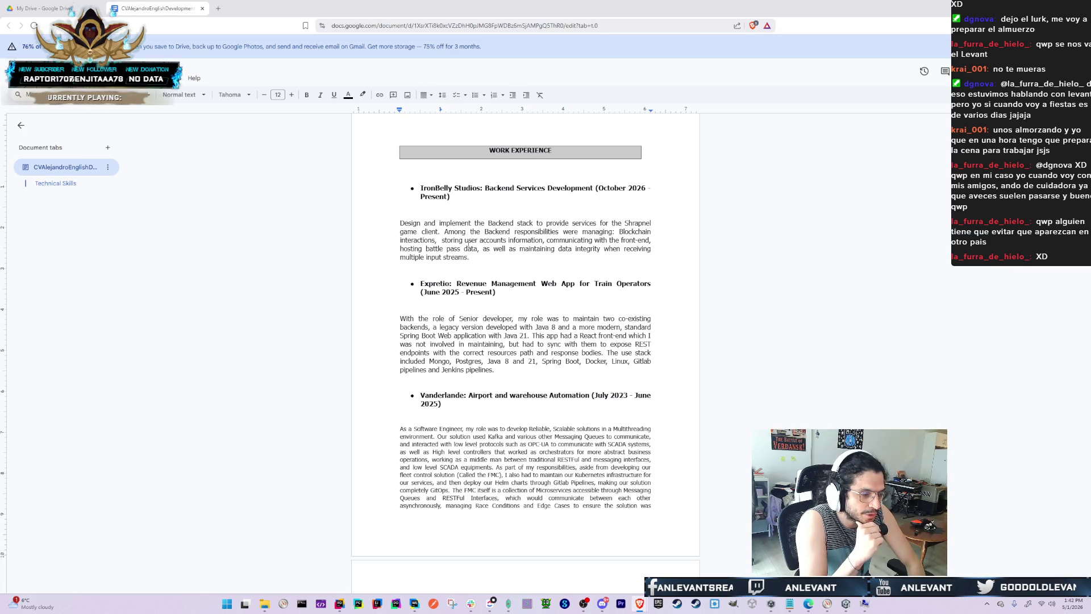
Add 'and web portal' after 'game client' in the IronBelly paragraph
click(442, 240)
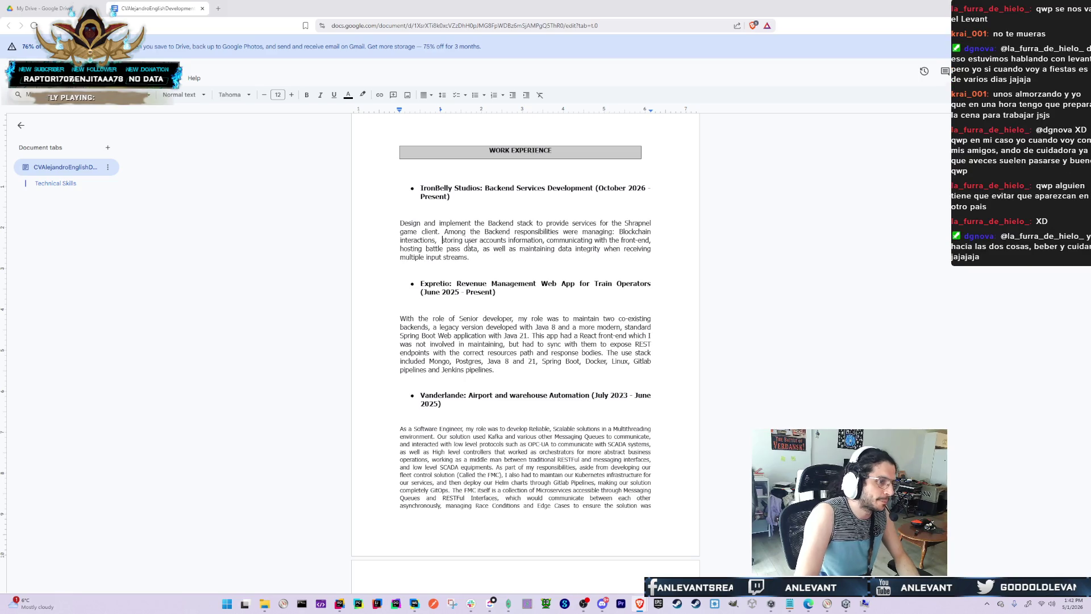
text(and web po)
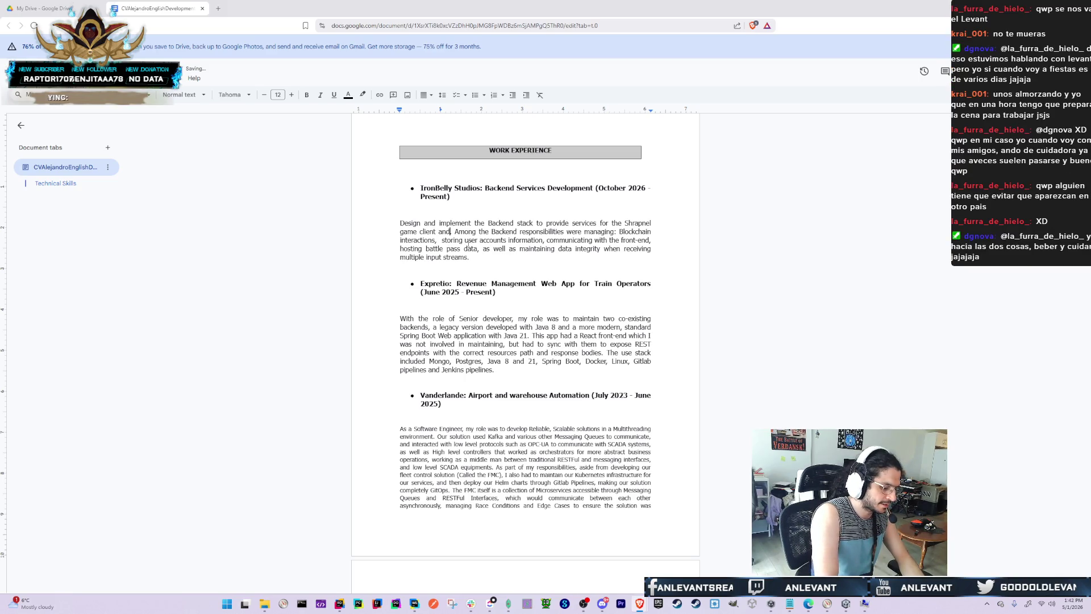
text(rtal)
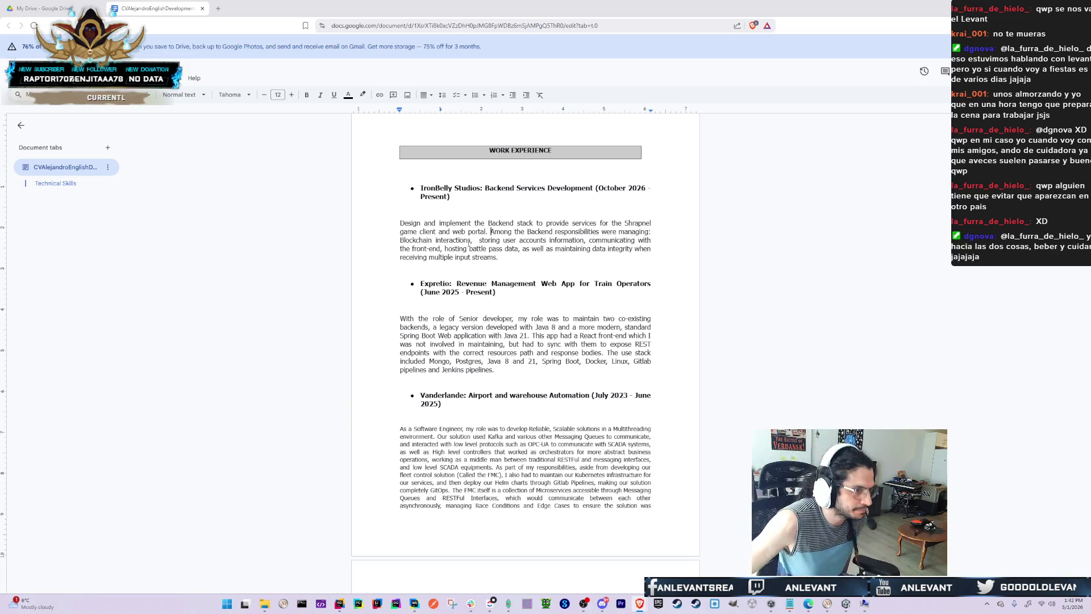
key(Down)
key(Down)
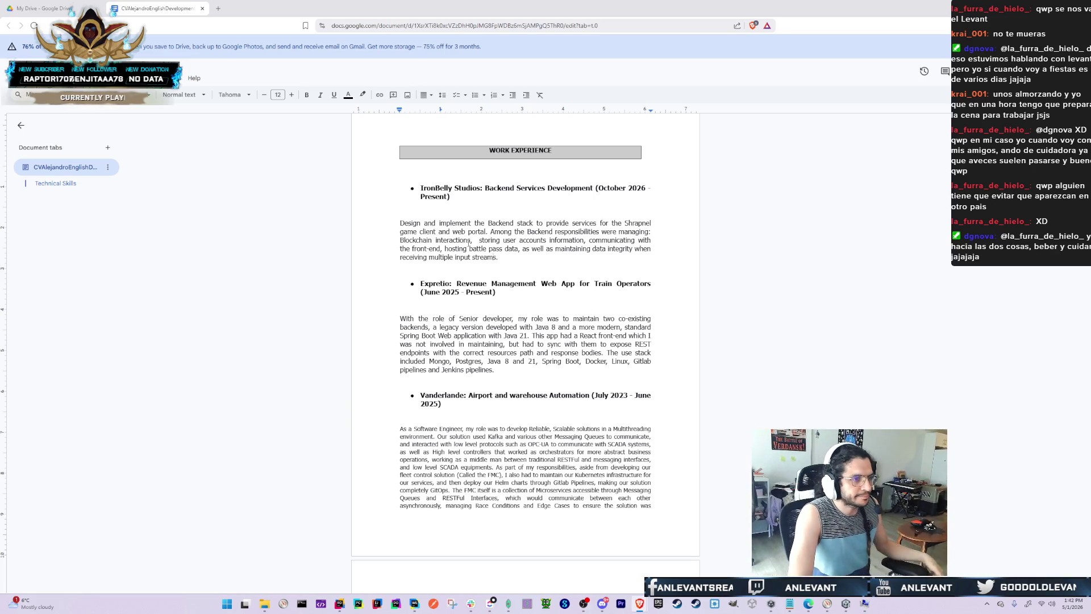
key(Up)
key(Up)
key(Up)
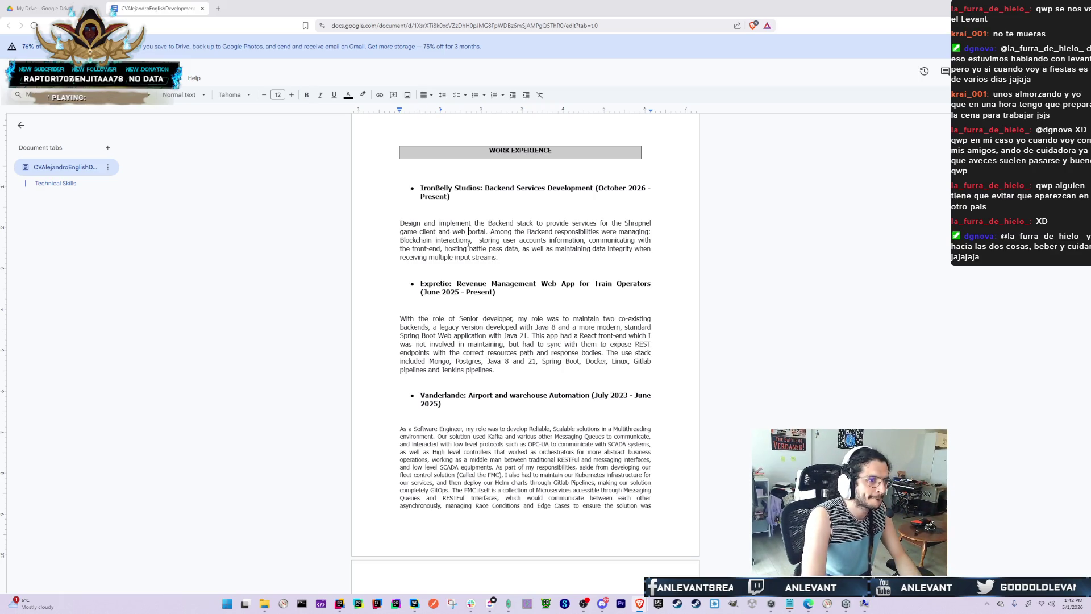
Extend the sentence to maintain and foresee the devOps stack, and add a comma after 'interactions'
key(BackSpace)
text(, as well as maintain)
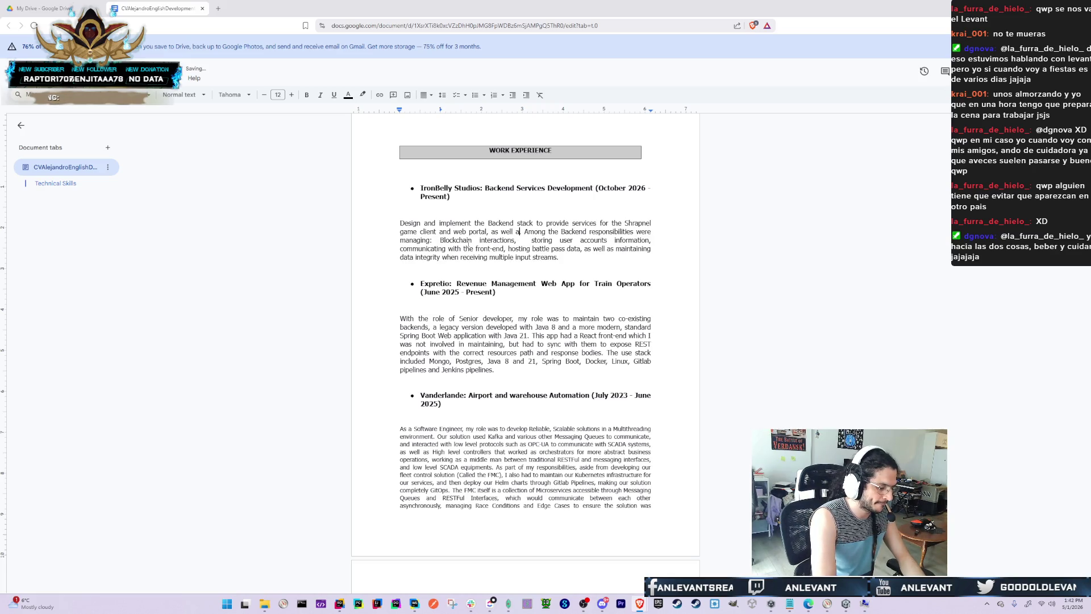
text(the devo)
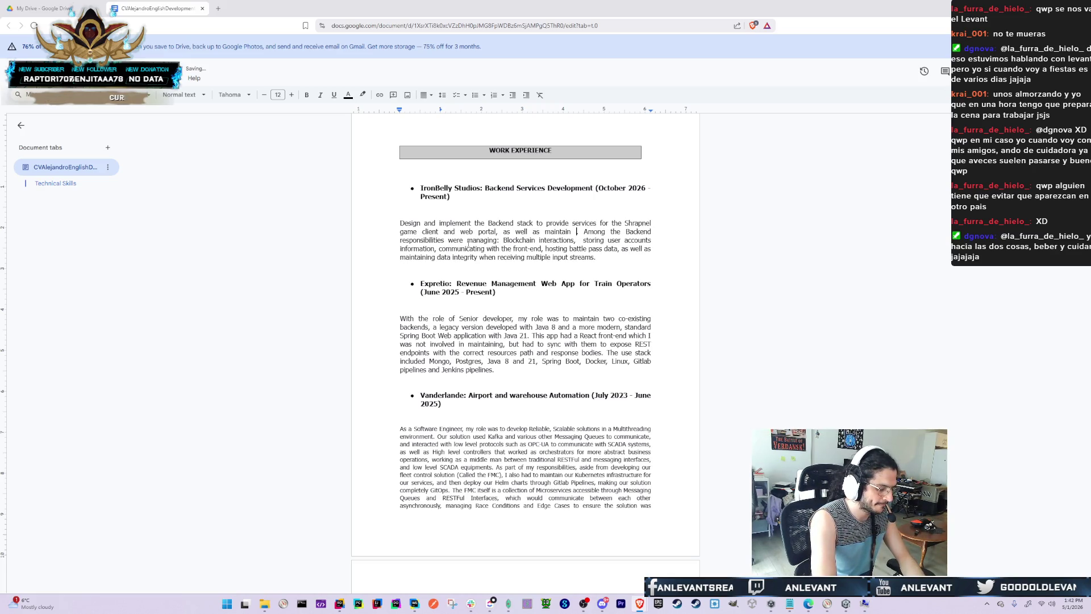
text(ps )
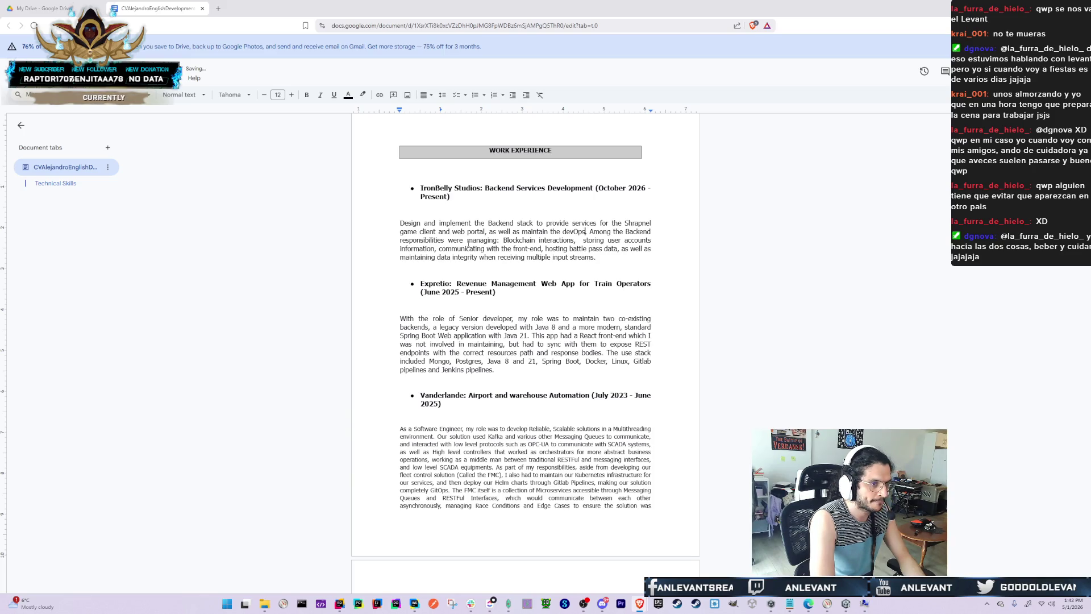
text(and foresee )
text( stack.)
key(Down)
text(,)
key(Down)
key(Down)
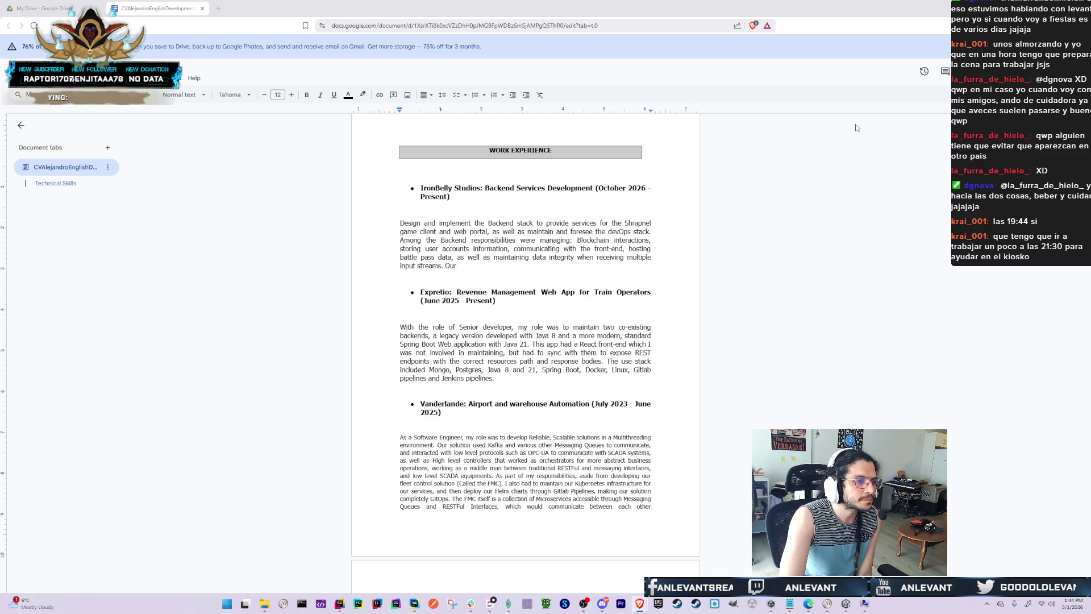
After 'Our', write 'devOps stack was comprised of Github workflows,'
double_click(594, 265)
click(594, 266)
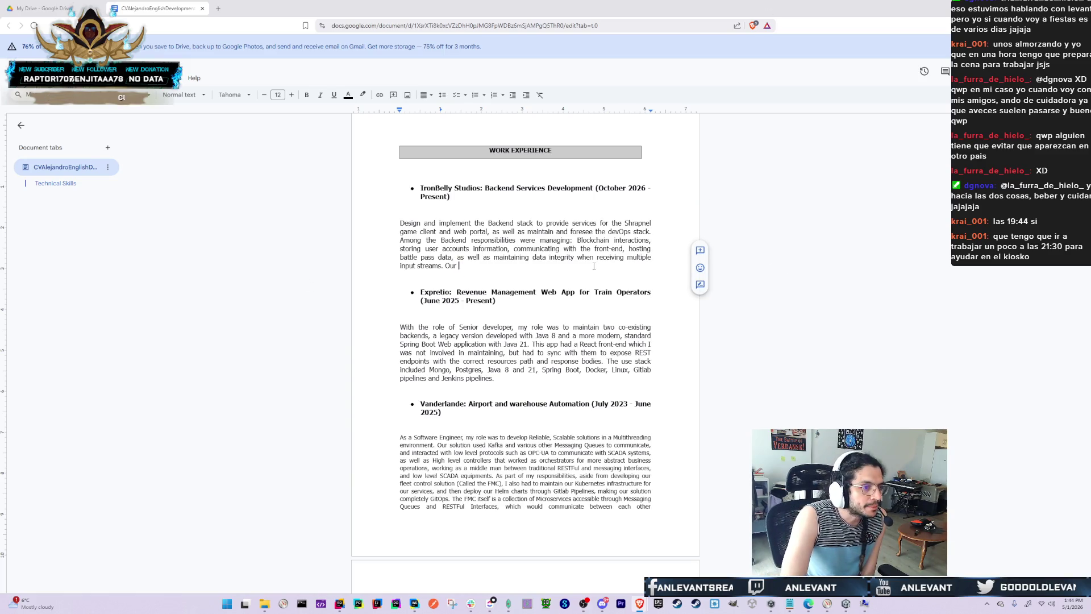
text(de)
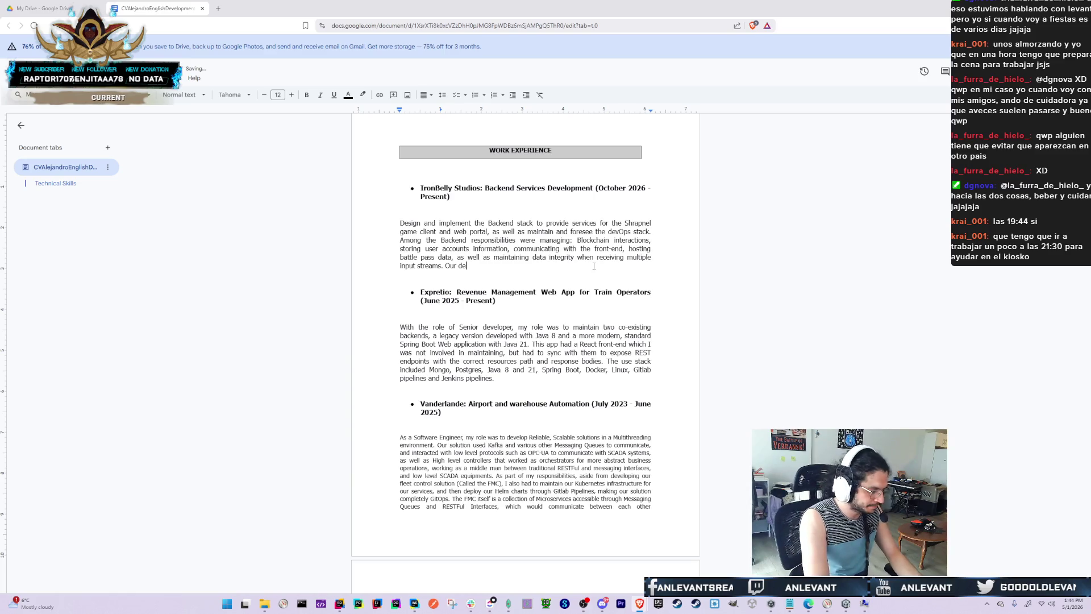
text(cOps sta)
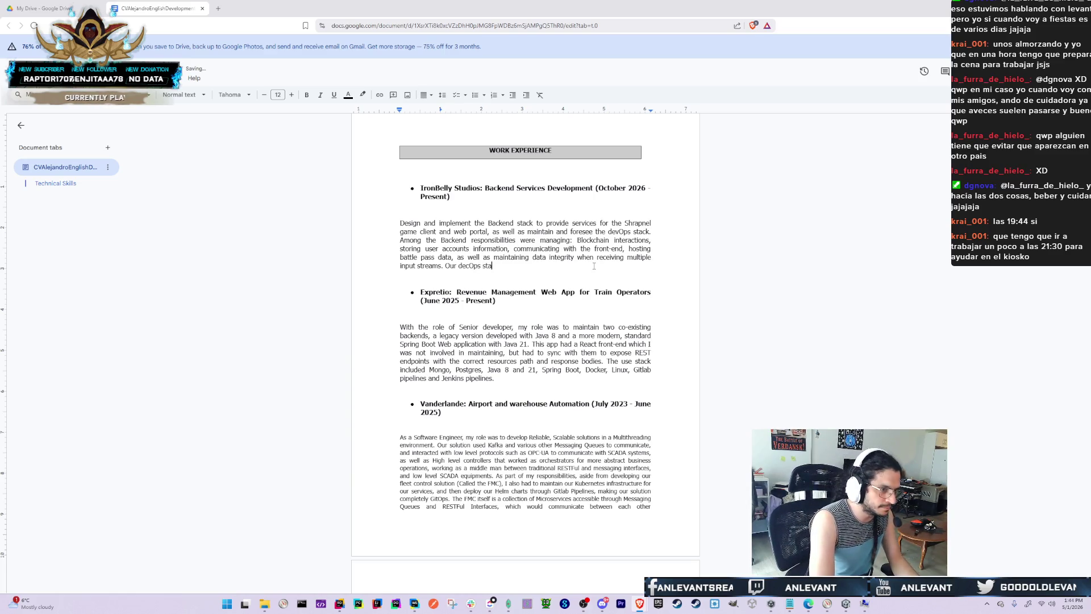
text(ck was c)
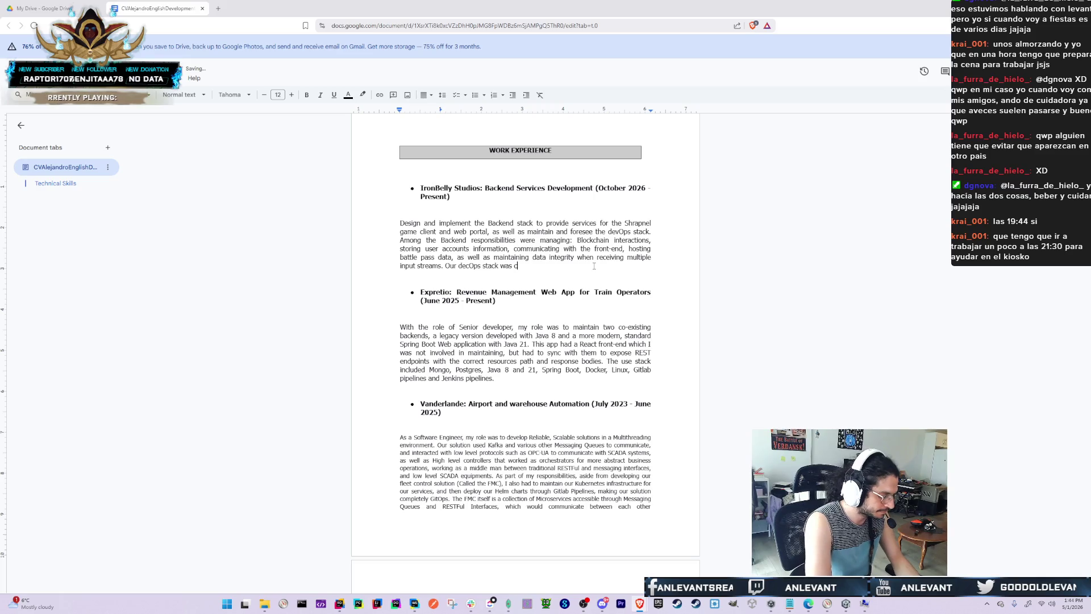
text(omprised of git)
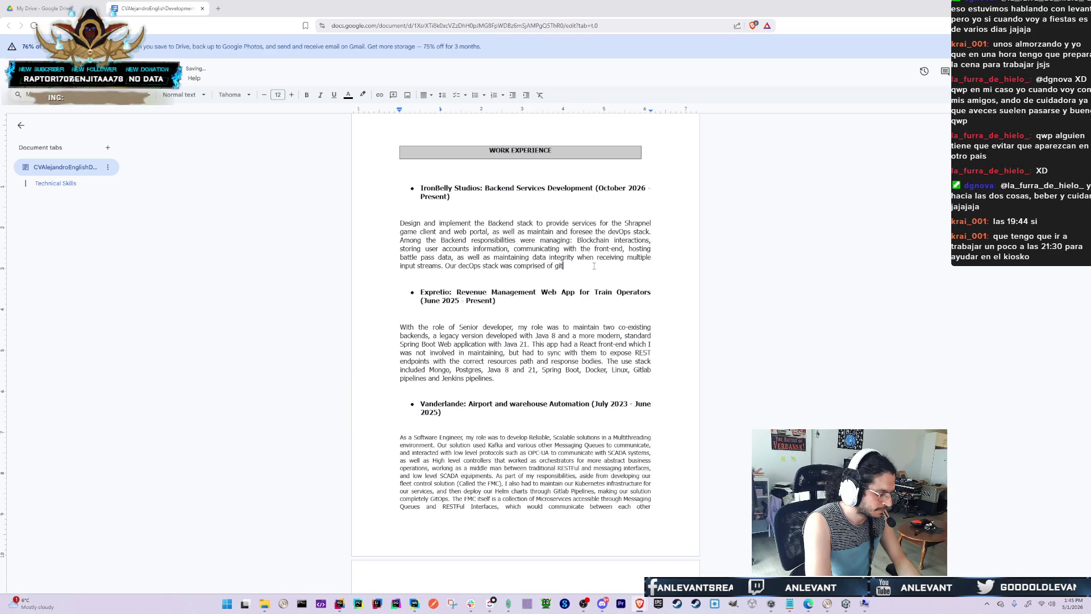
key(BackSpace)
key(BackSpace)
key(BackSpace)
text(the)
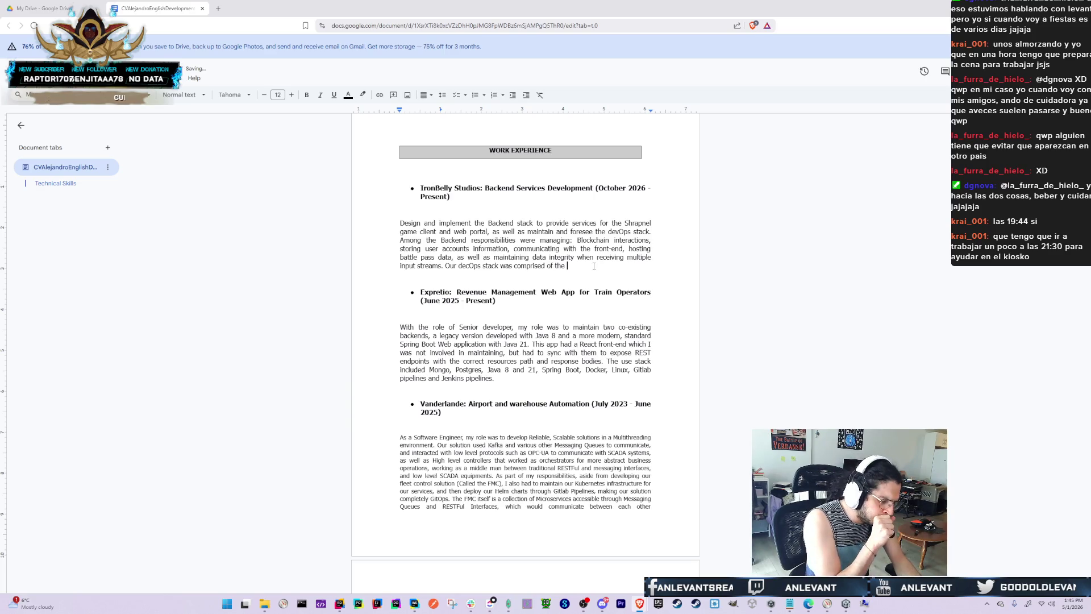
key(BackSpace)
key(BackSpace)
key(BackSpace)
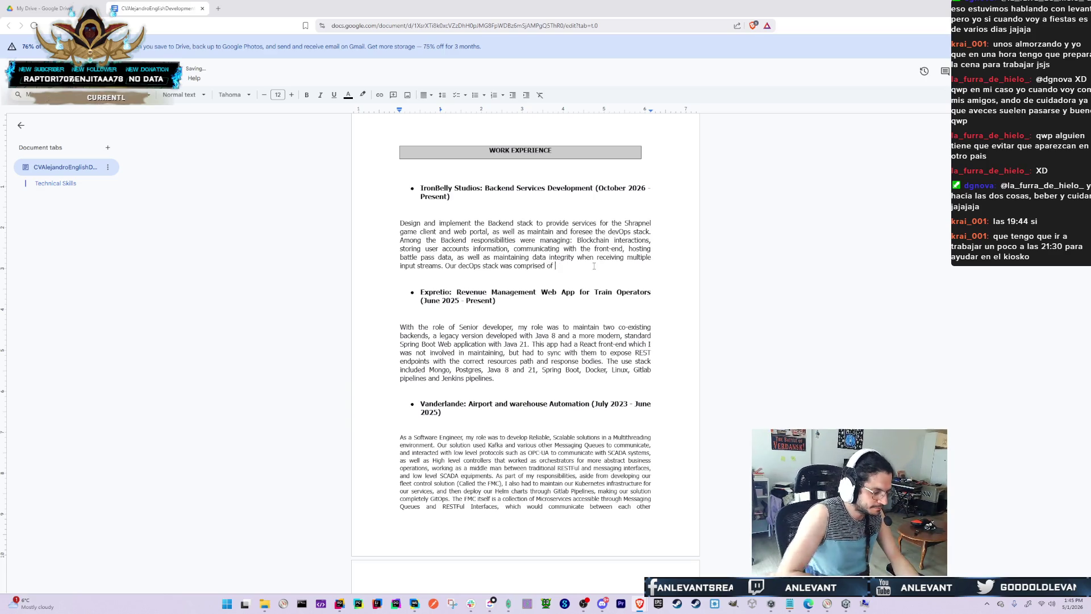
text(Github )
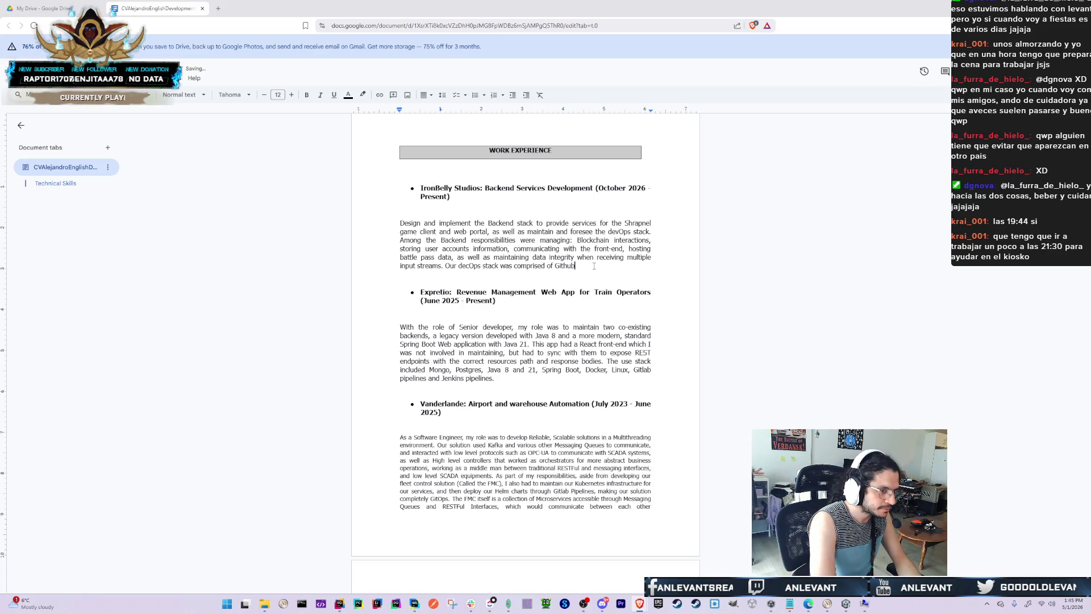
text(workflows,)
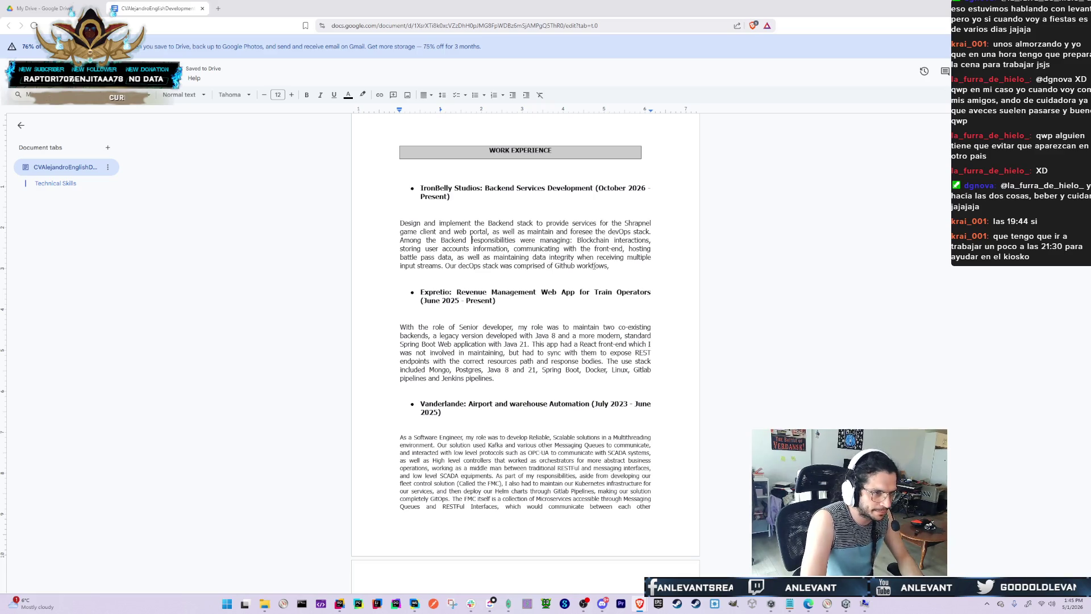
Change the word to gitOps and list ArgoCD and helm charts after Github workflows
key(Home)
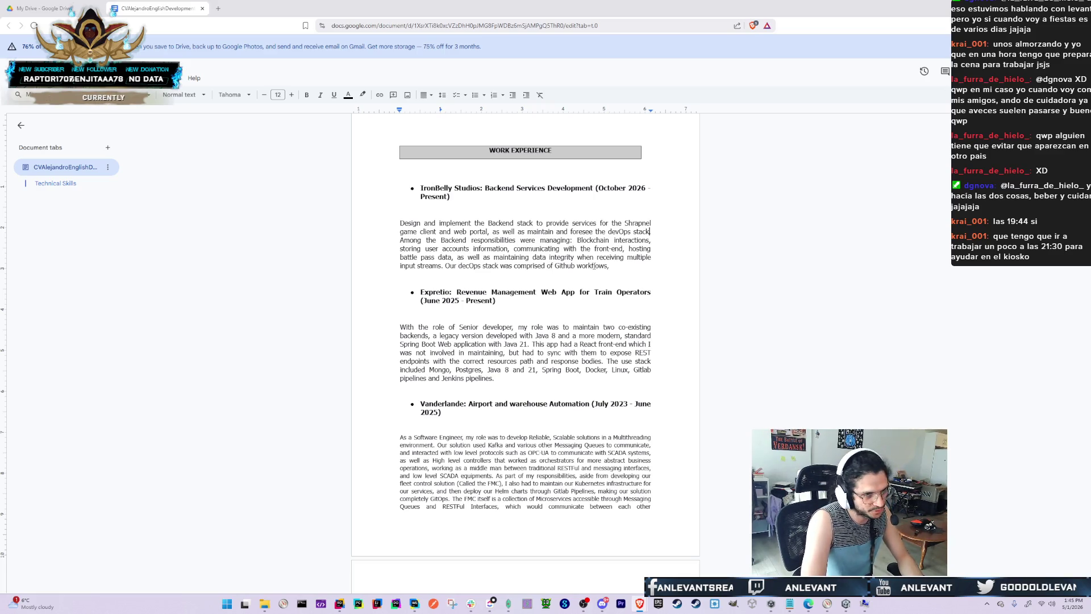
key(BackSpace)
key(BackSpace)
key(BackSpace)
text(git)
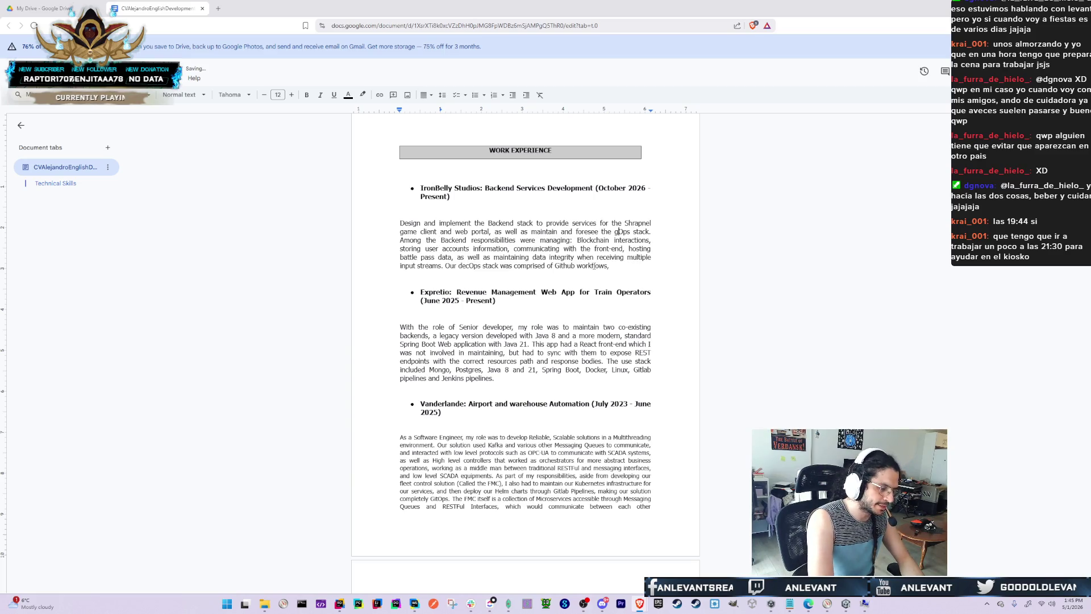
key(Down)
key(Down)
key(Down)
key(Down)
key(BackSpace)
key(BackSpace)
key(BackSpace)
text(git)
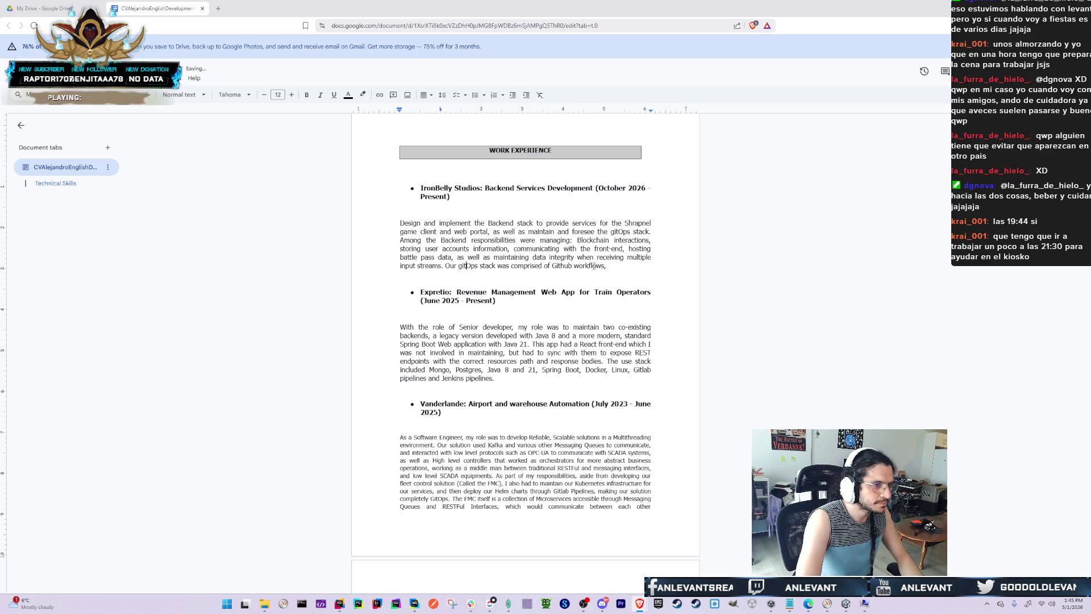
text(,)
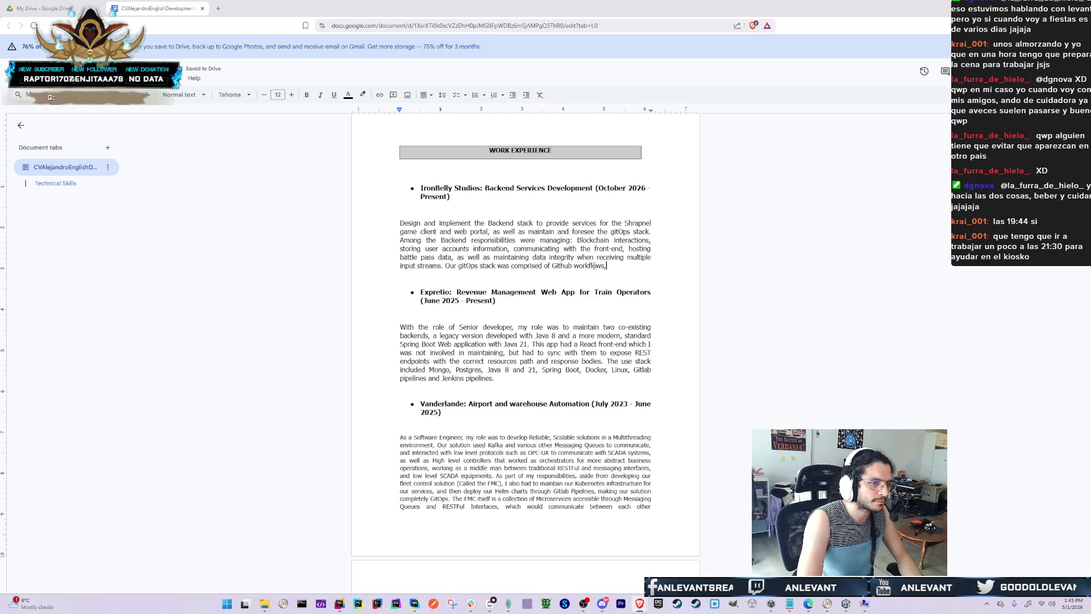
text( ArgoCD)
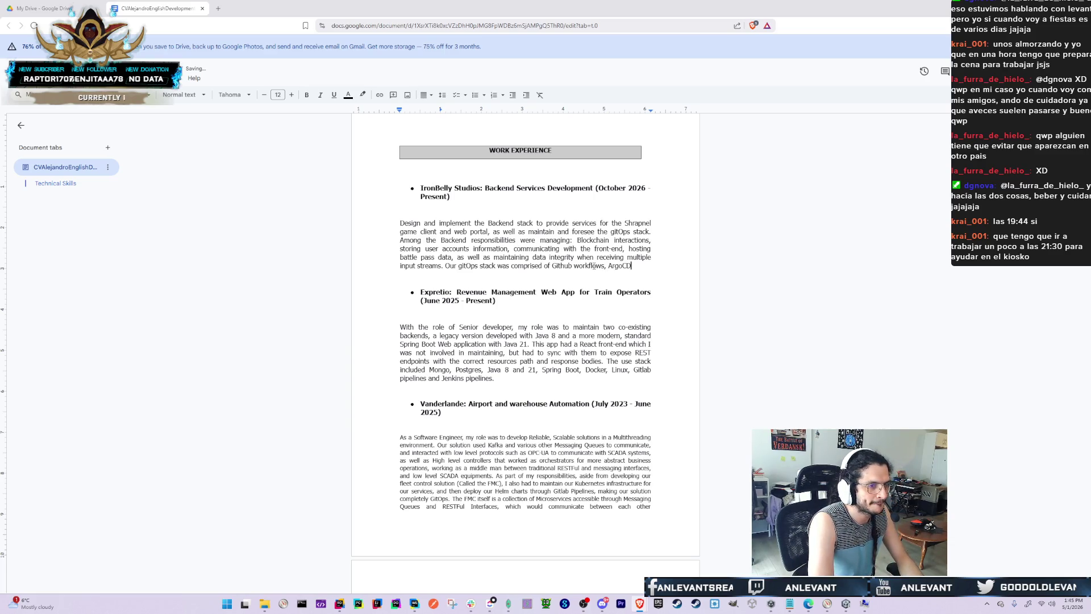
text( and)
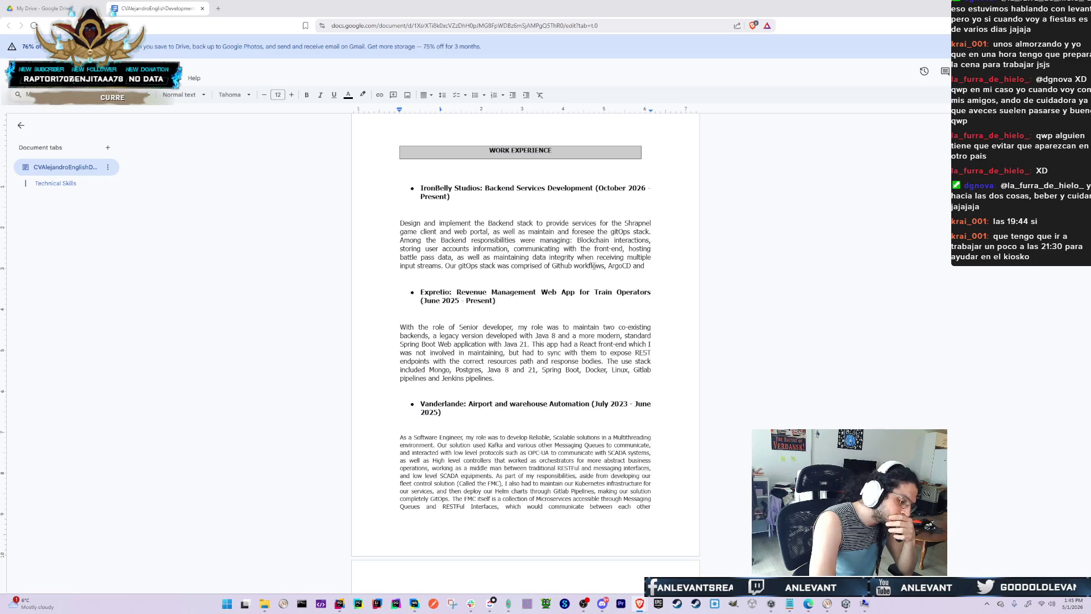
key(BackSpace)
key(BackSpace)
key(BackSpace)
text(, helm c)
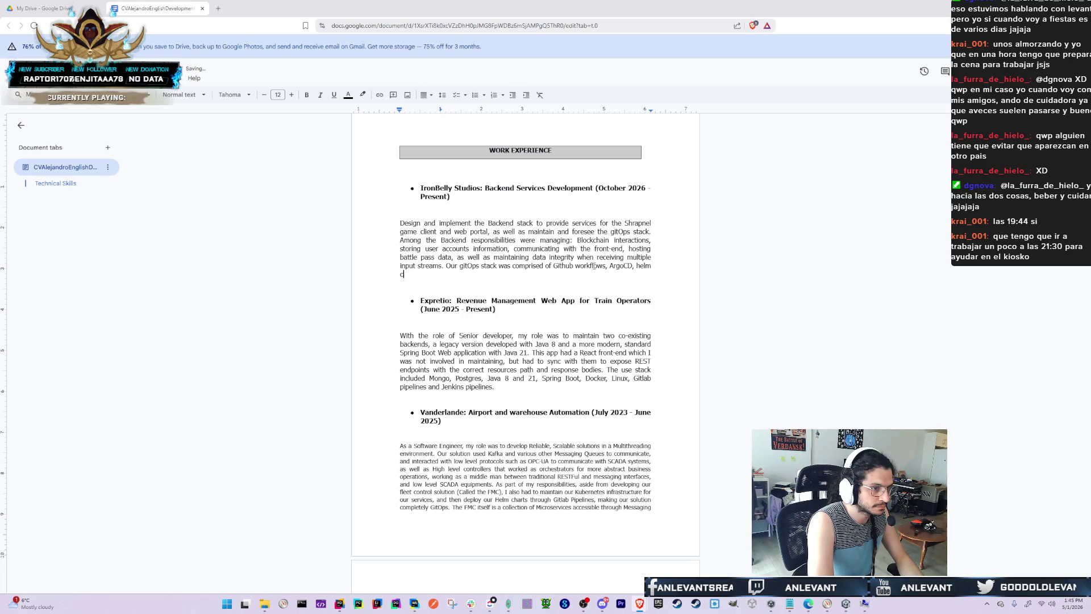
text(harts and te)
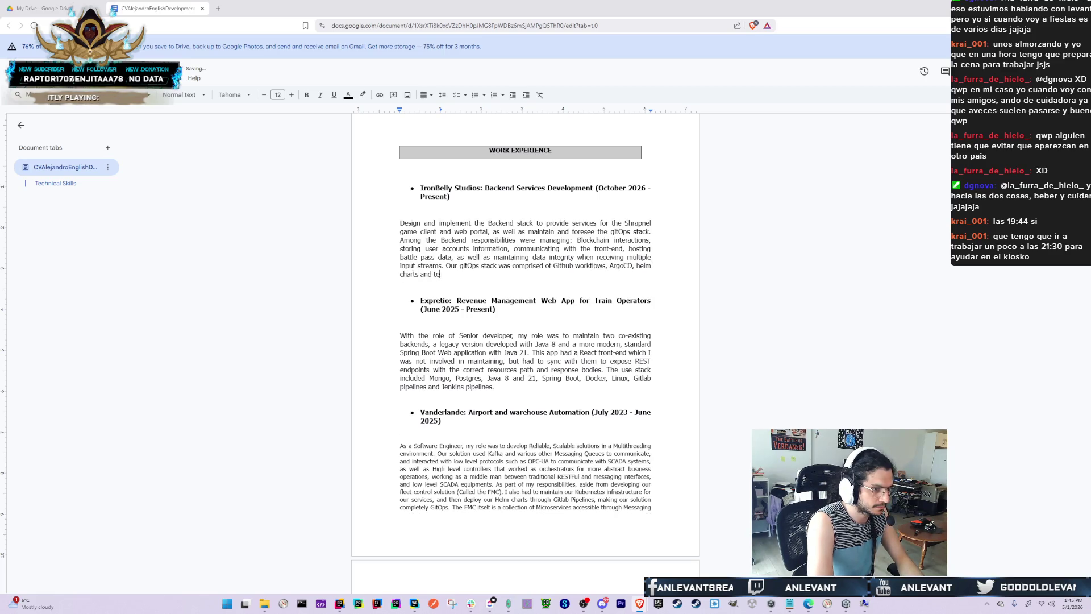
text(rraform)
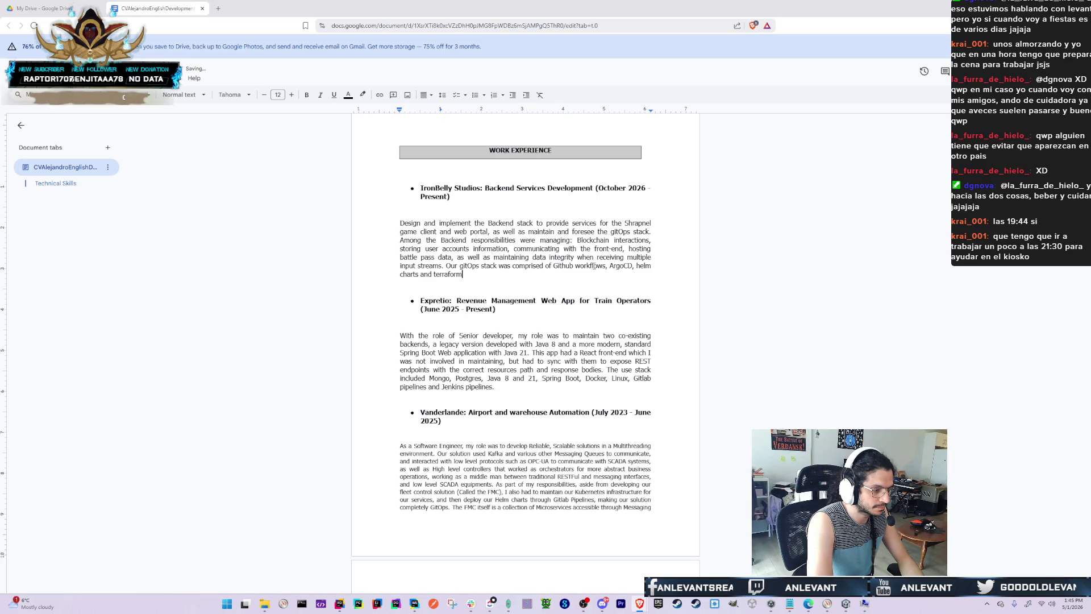
key(ctrl+BackSpace)
key(ctrl+BackSpace)
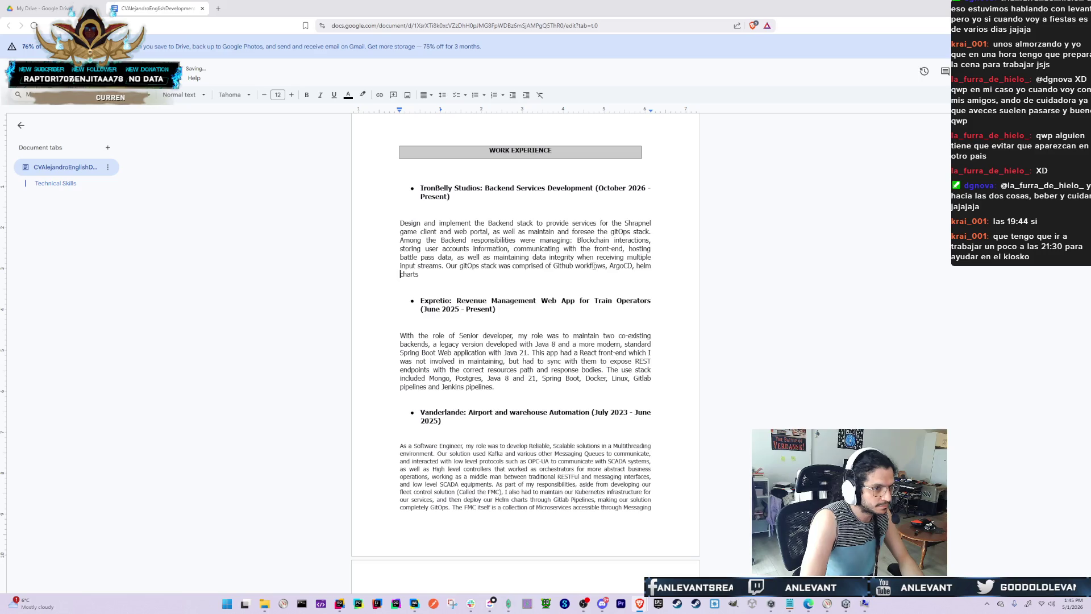
text(and)
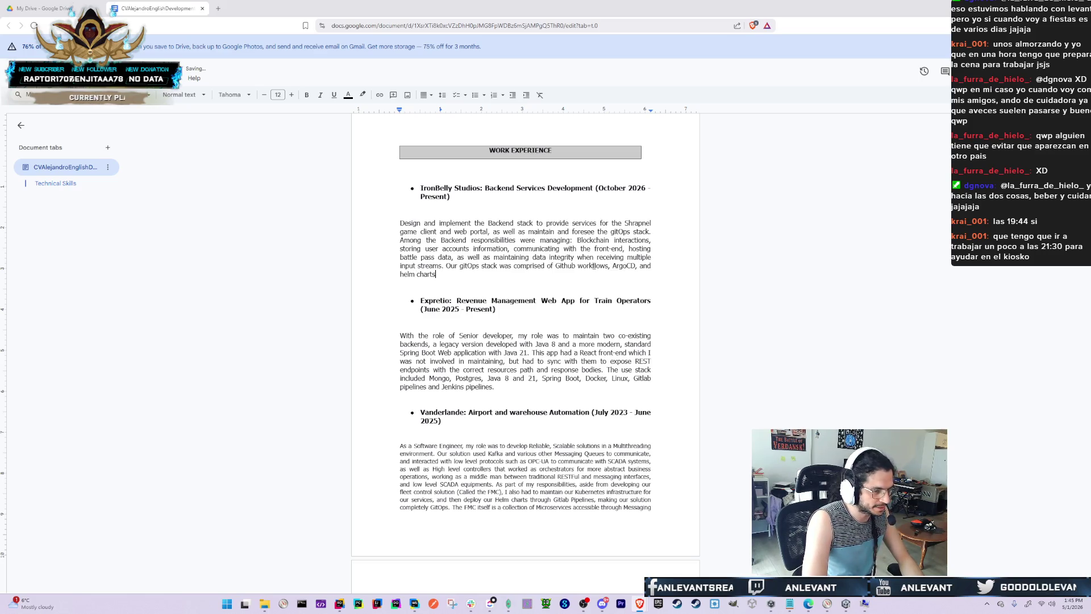
Add 'which I also helped design and implement', reword to 'consisted of', and begin the migration sentence
key(ctrl+Left)
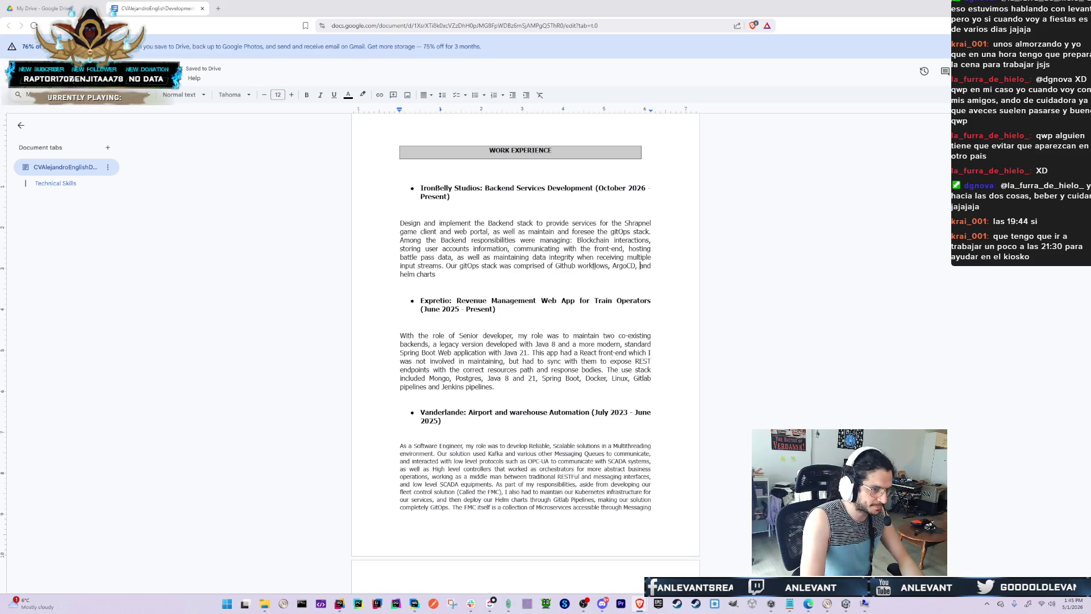
key(End)
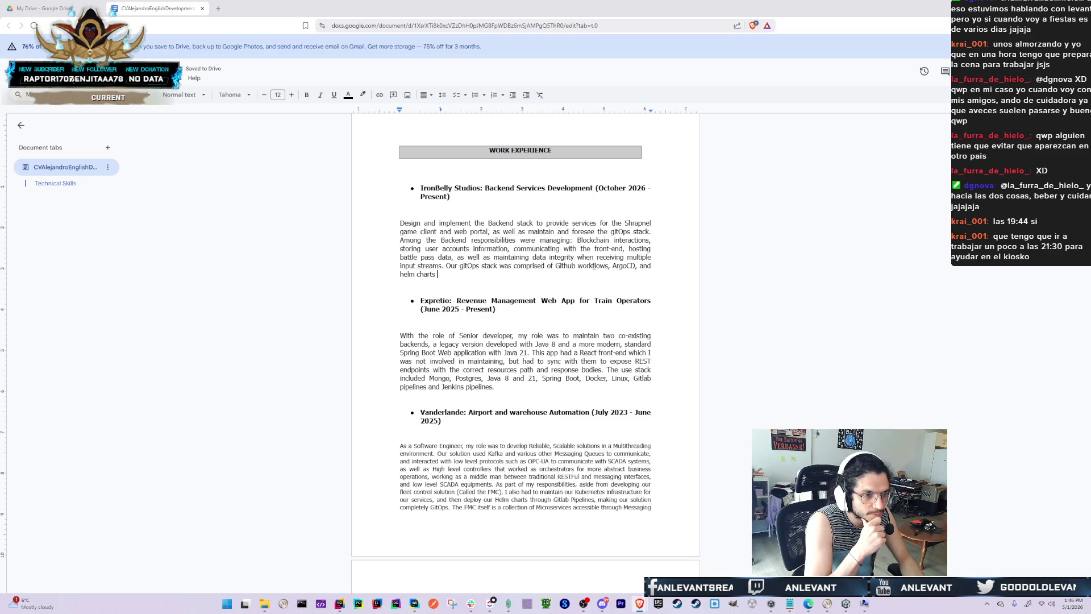
text(, which I )
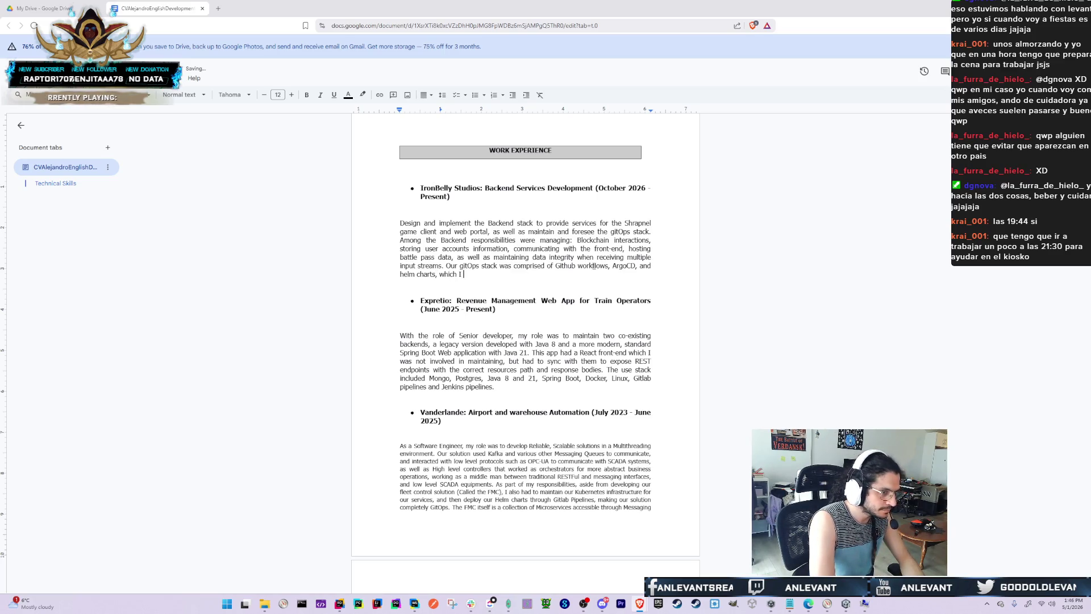
text(also helped )
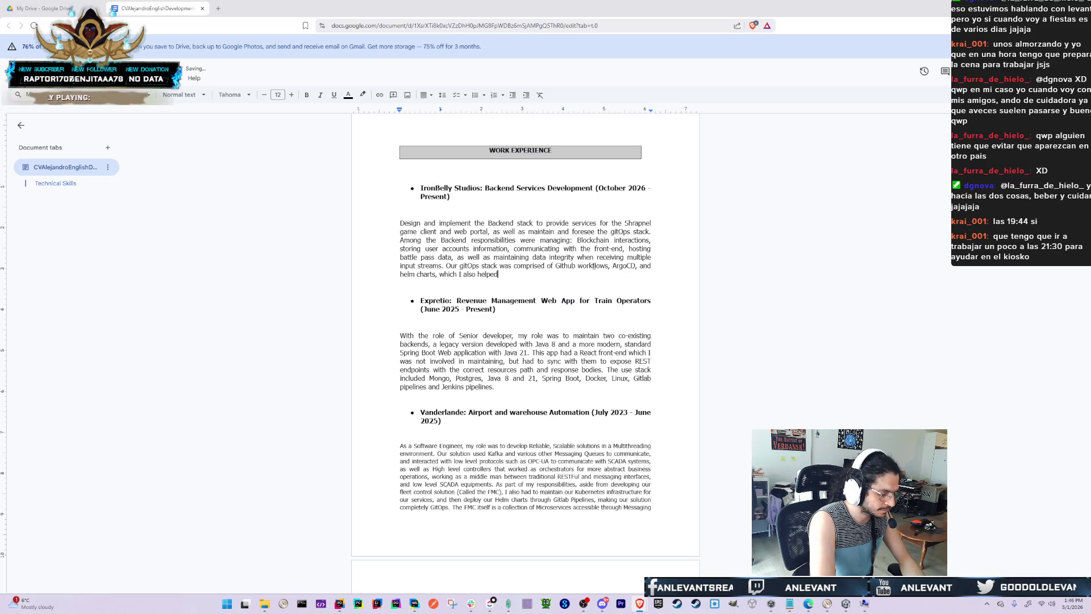
text(des)
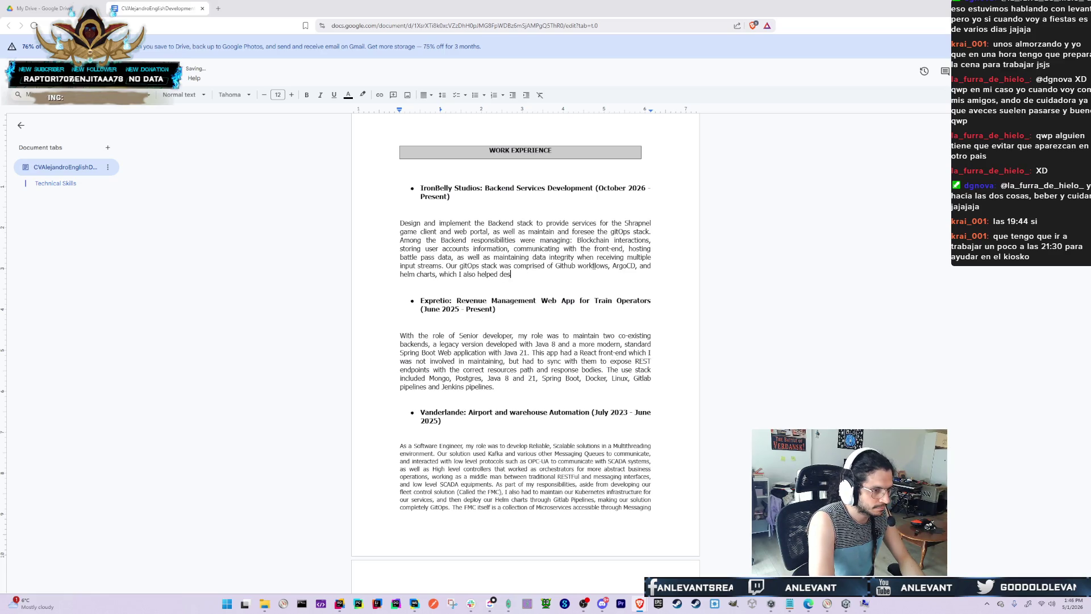
text(ign and implement.)
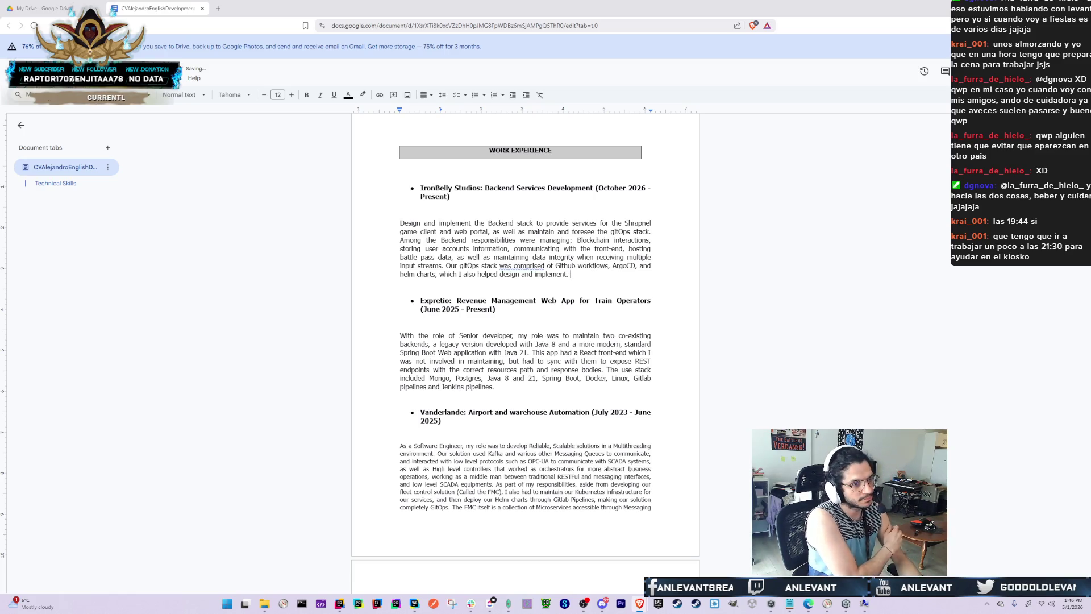
key(ctrl+Left)
key(ctrl+Left)
key(ctrl+Left)
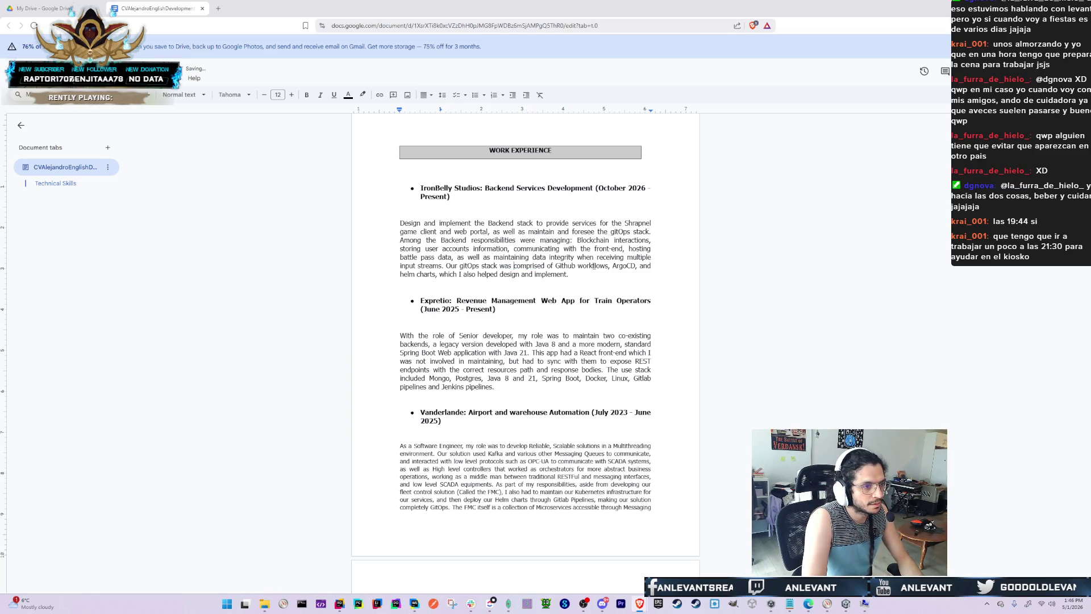
key(ctrl+BackSpace)
key(ctrl+Delete)
text(consist)
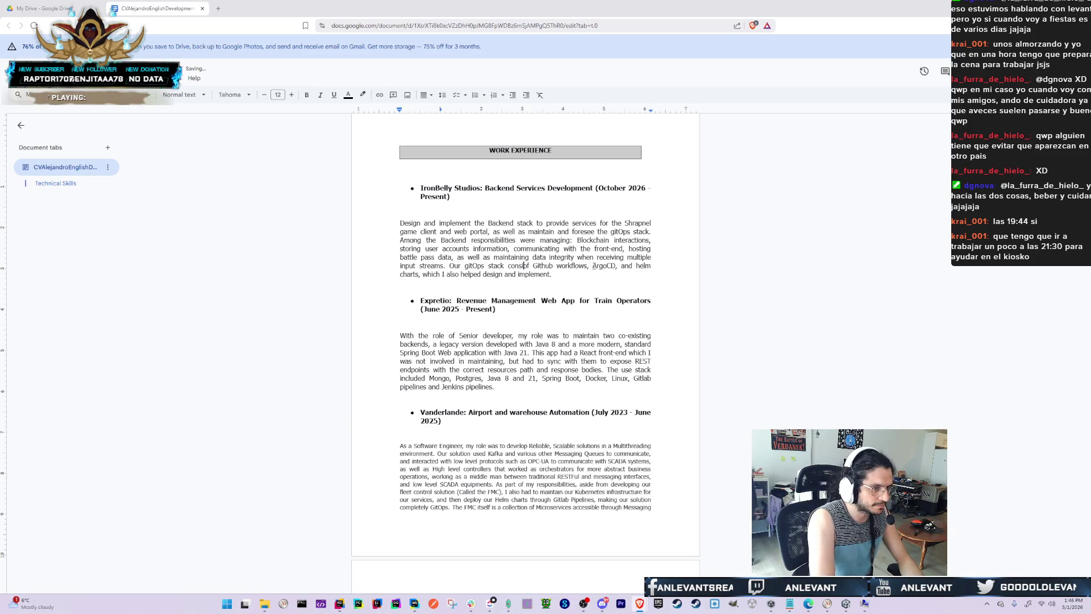
text(ed)
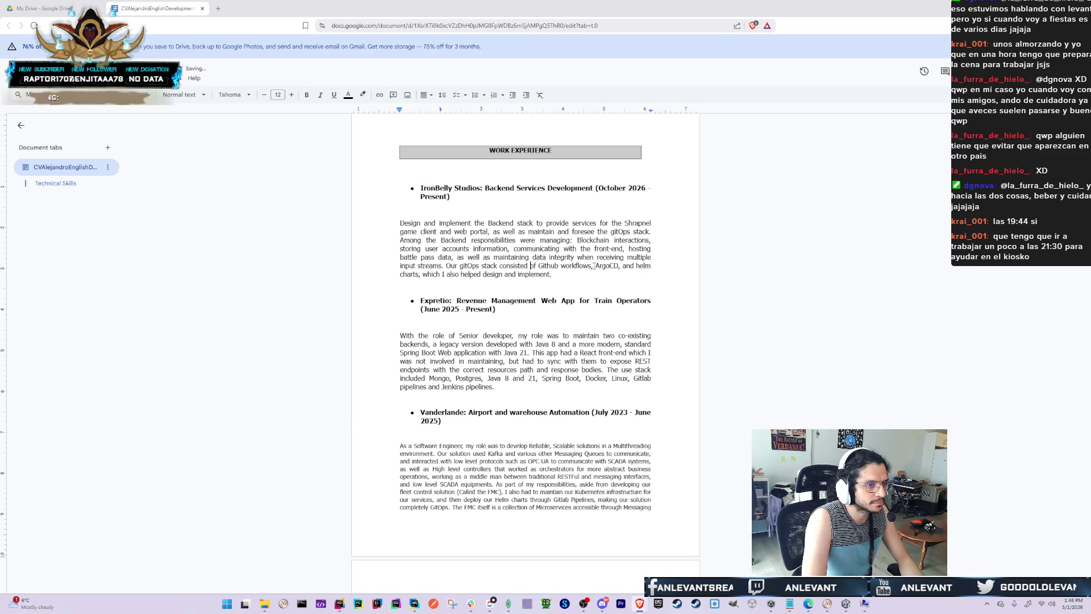
key(Down)
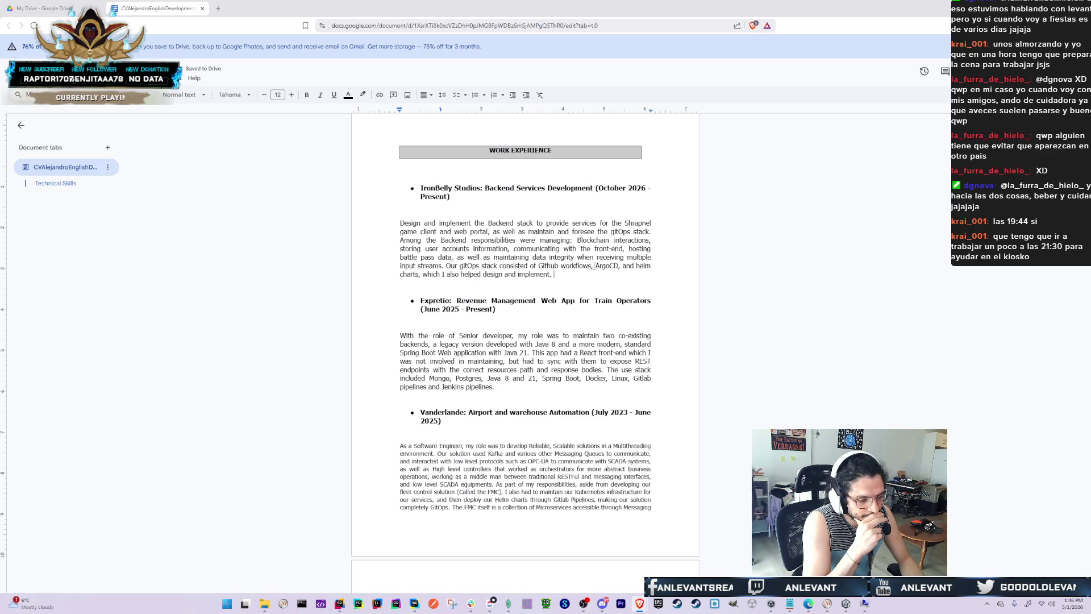
text(Another respon)
text(sibility I had w)
text(as Migrating )
text(large vol)
text(umes of )
text(p)
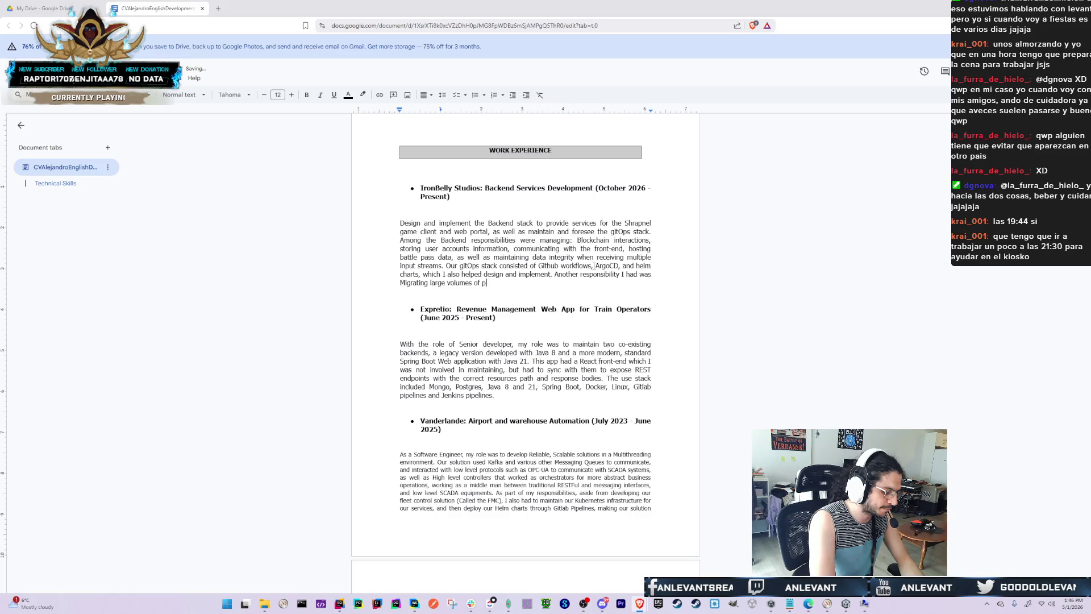
text(layer sensible da)
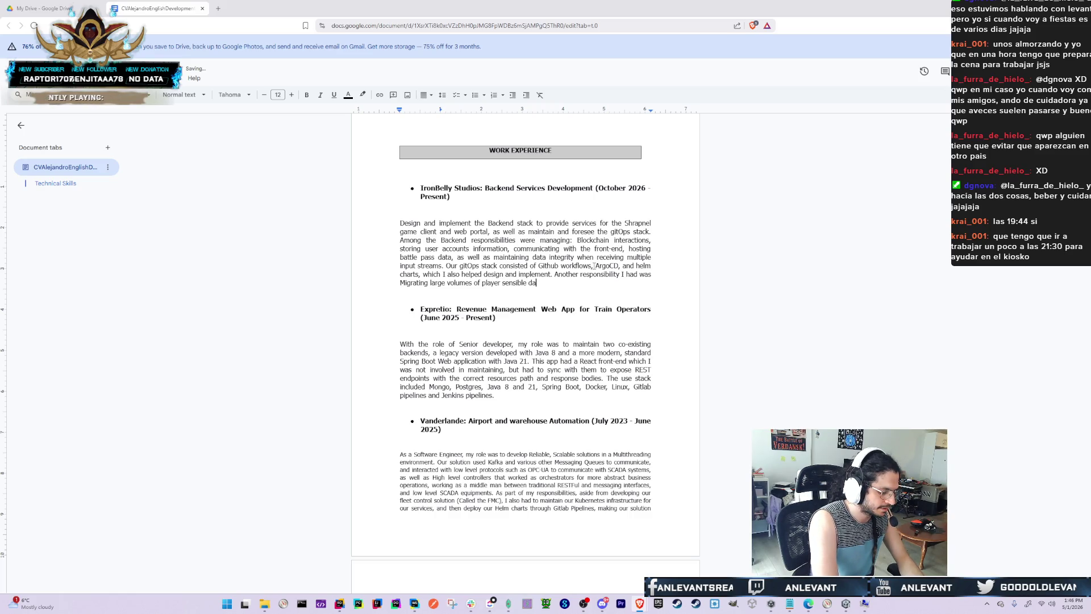
text(ta, like purchas)
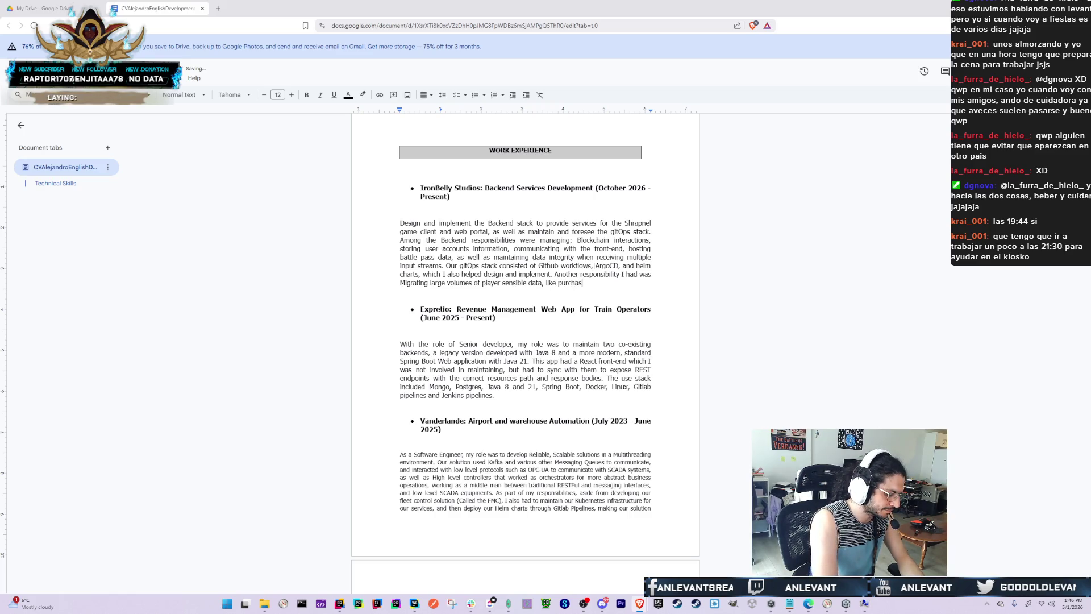
text(ed imte)
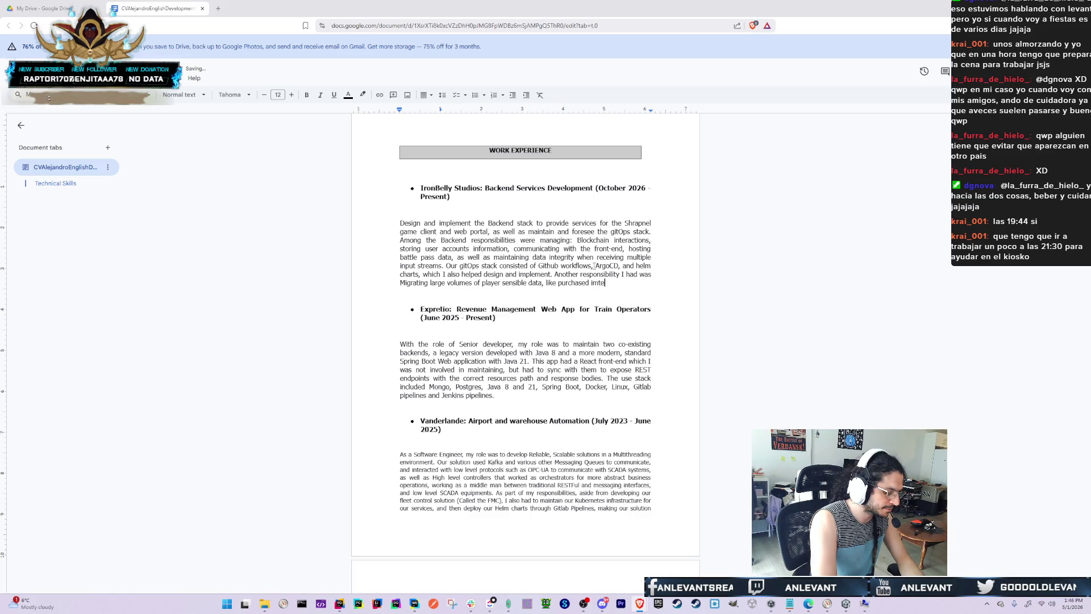
key(BackSpace)
key(BackSpace)
key(BackSpace)
text(tems and)
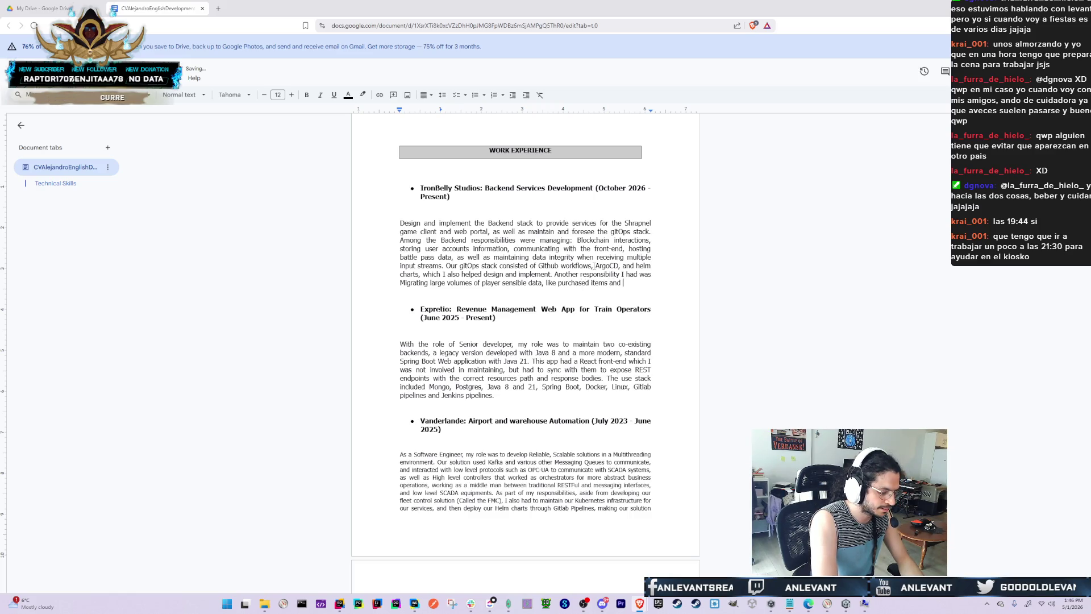
Finish the sentence with 'from the old mongodb into the new relational database.'
key(BackSpace)
key(BackSpace)
key(BackSpace)
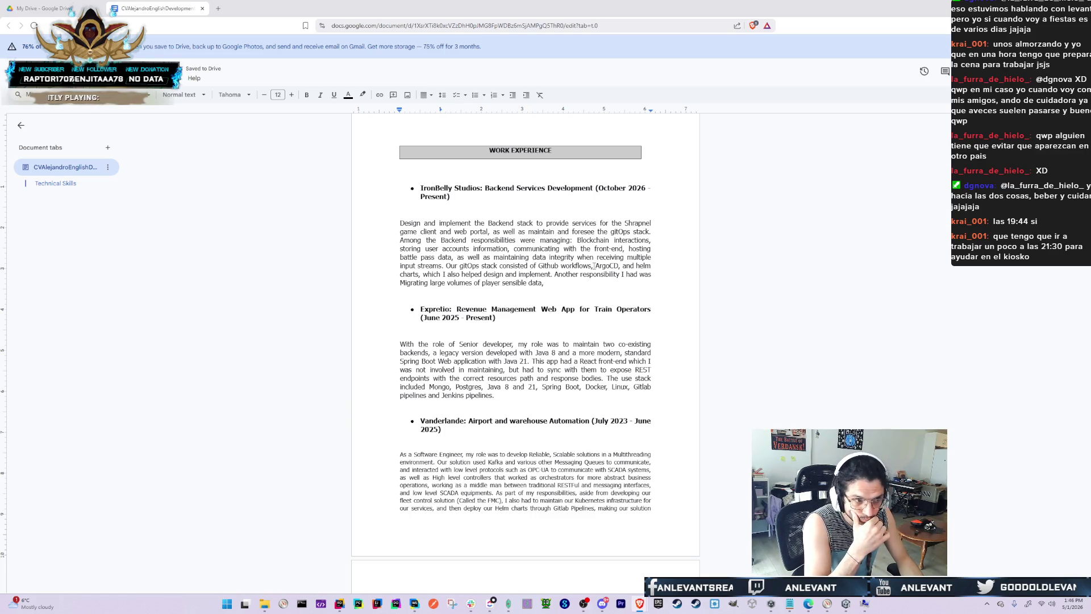
text(form the old mongodb into the )
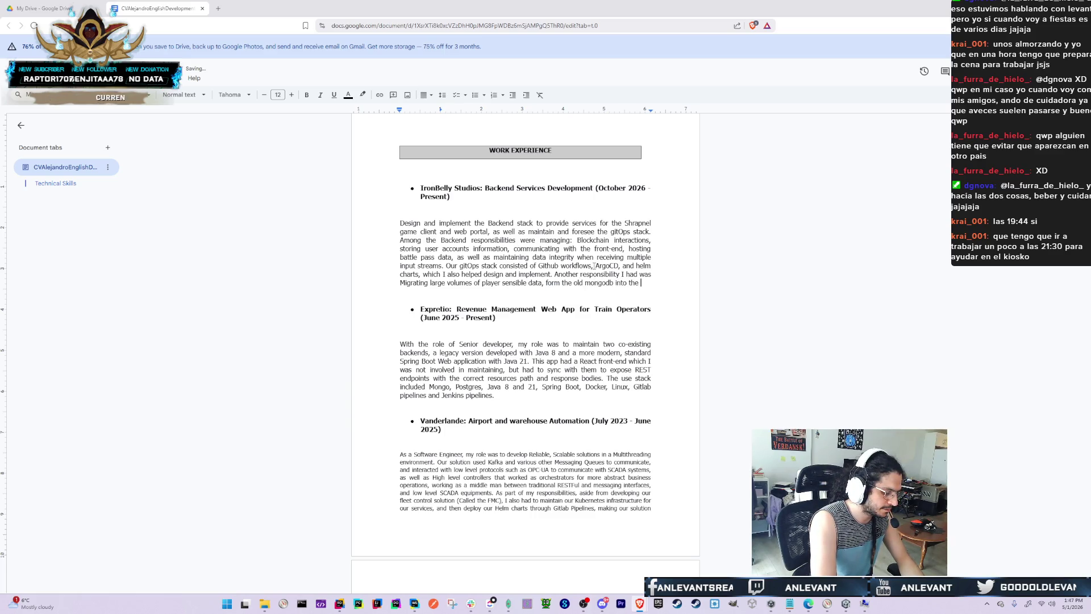
text(new relation)
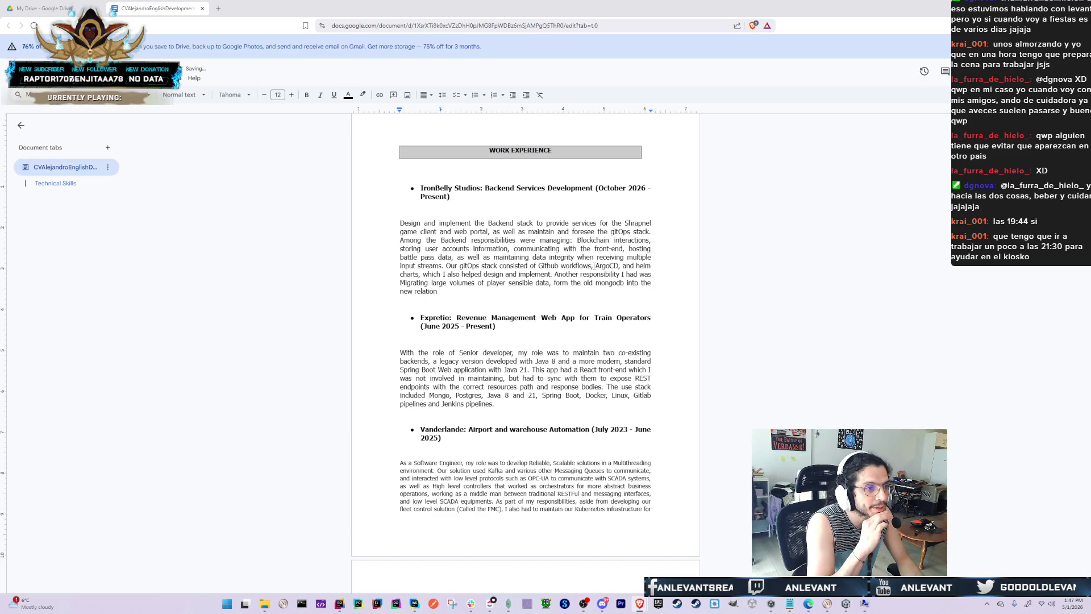
key(BackSpace)
text(an ta)
key(BackSpace)
key(BackSpace)
text(database.)
key(ctrl+Left)
key(Left)
key(BackSpace)
text(l)
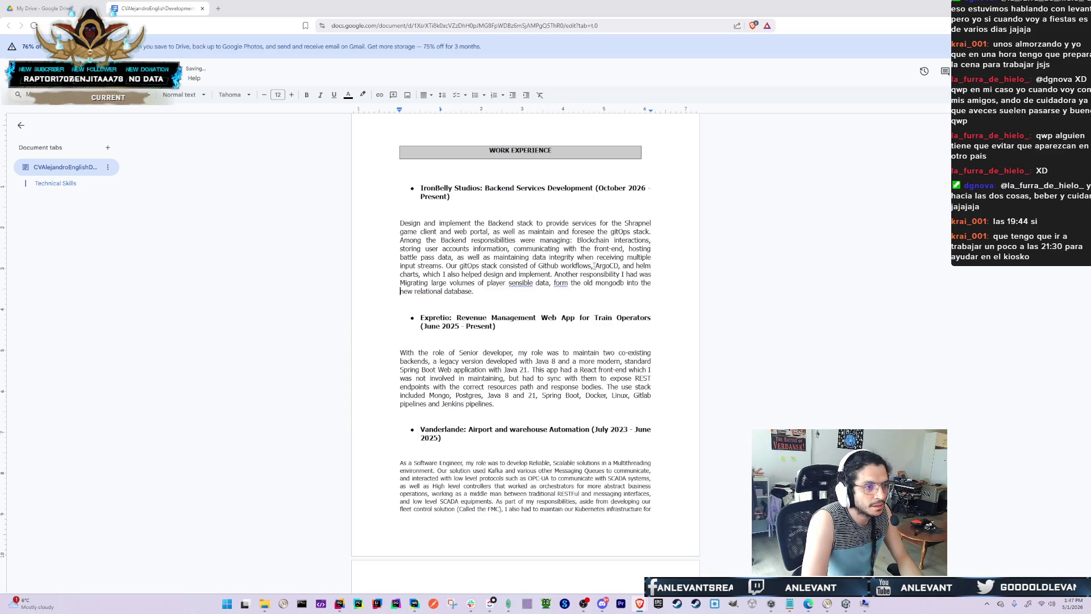
Delete 'player' before 'sensible' and end the sentence with ', successfully.' spelled correctly
key(ctrl+Right)
key(ctrl+Right)
key(ctrl+Right)
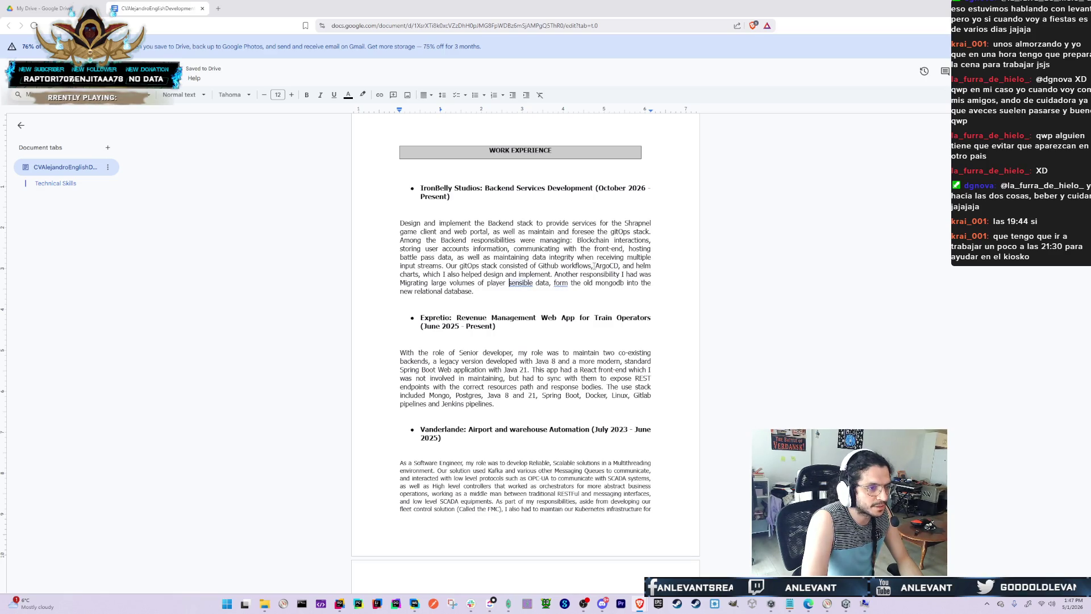
key(ctrl+Left)
key(ctrl+BackSpace)
key(ctrl+Right)
key(ctrl+Right)
key(ctrl+Right)
key(ctrl+Right)
key(ctrl+Right)
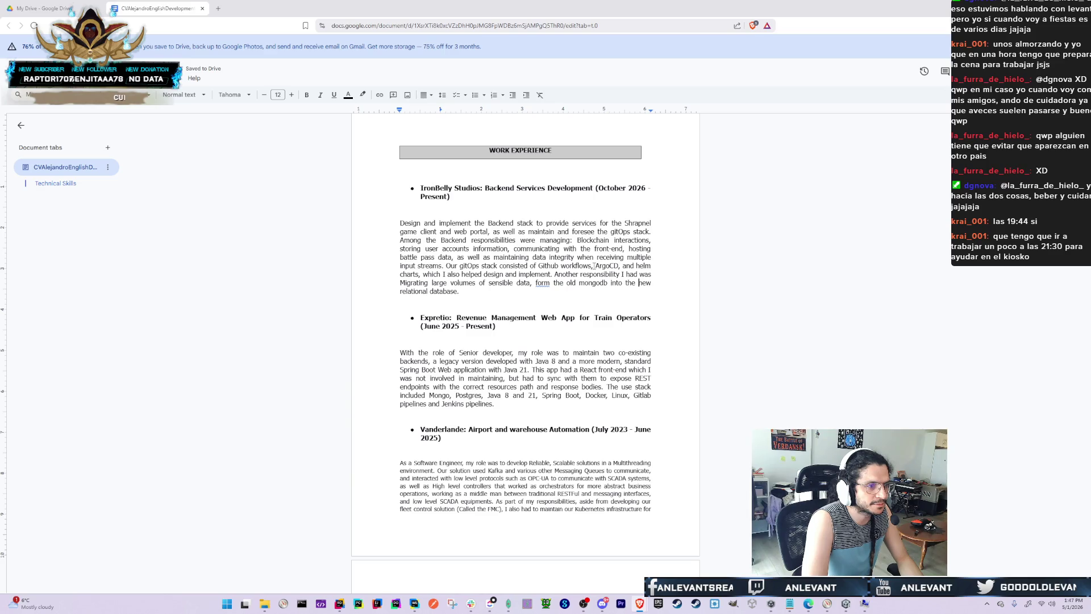
key(Down)
key(End)
key(BackSpace)
text(, )
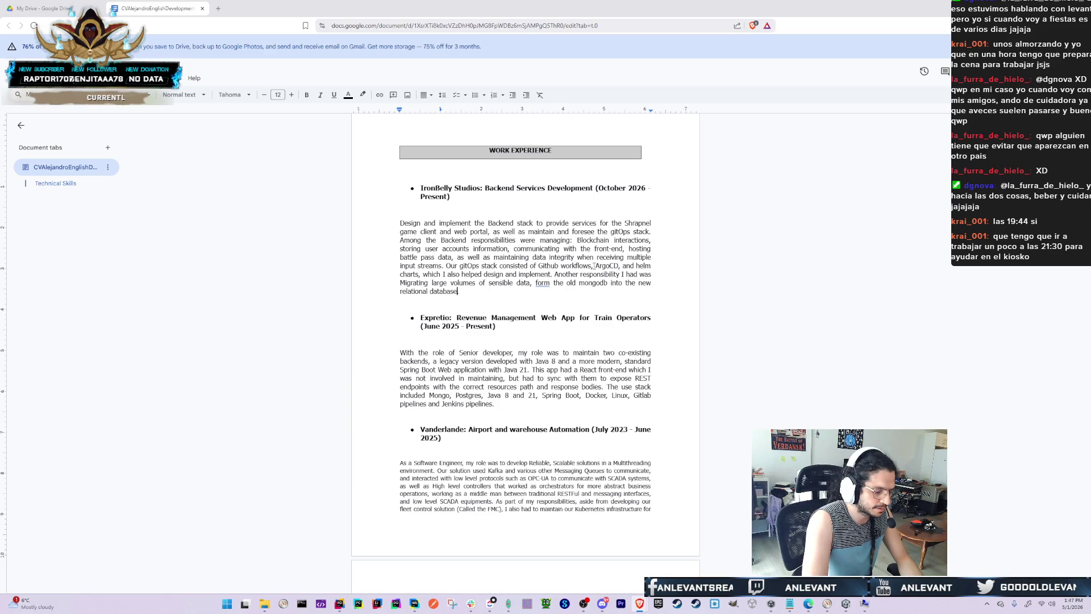
text( s)
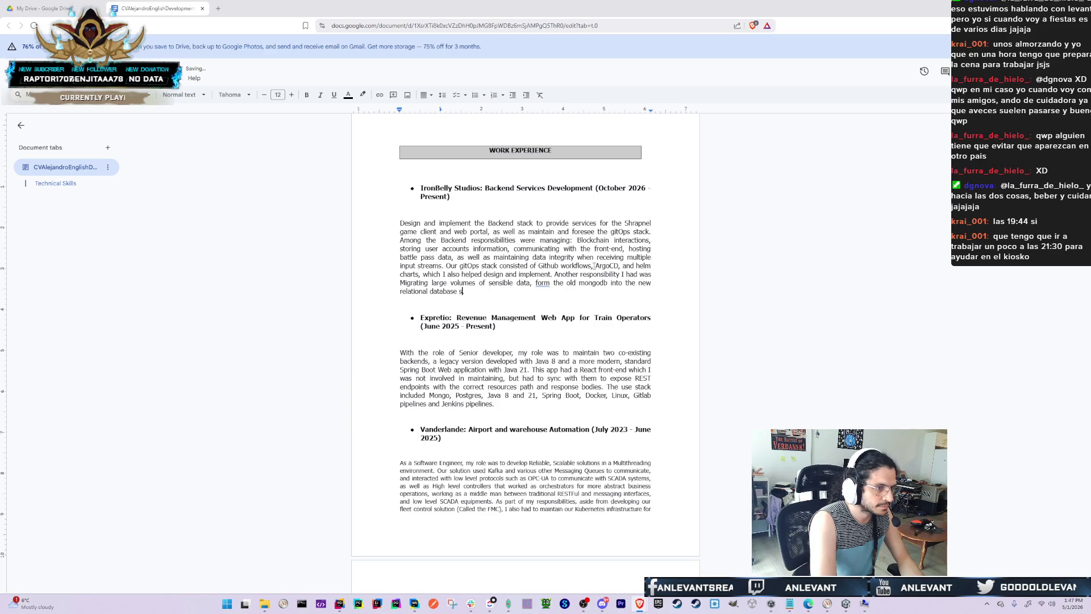
text(uccesfully)
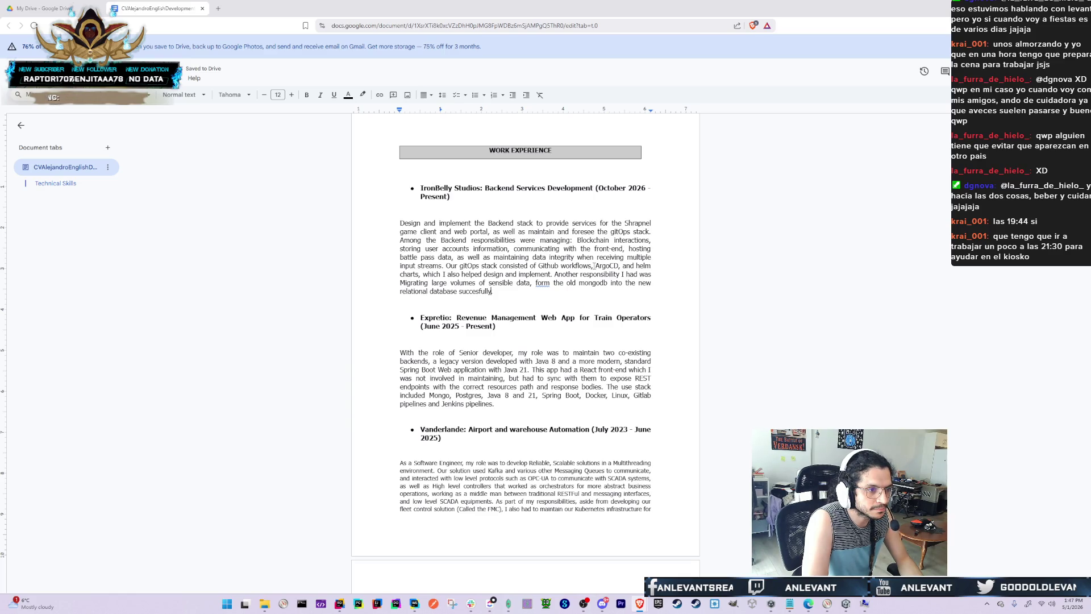
text(.)
key(Left)
key(Left)
key(BackSpace)
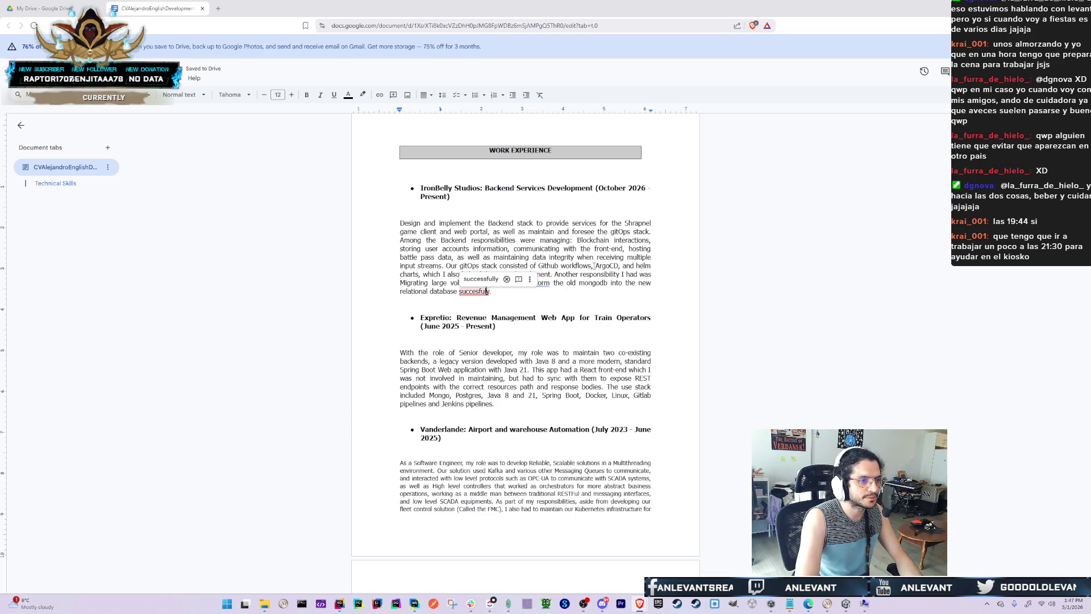
text(l)
key(Left)
key(Left)
key(Left)
text(s)
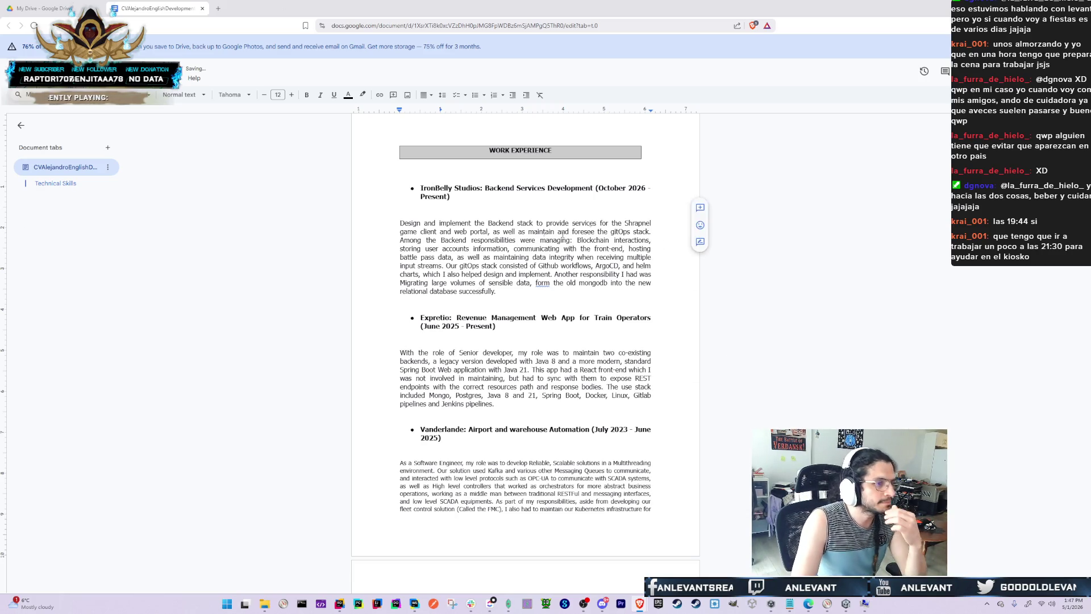
Return to the top of the CV, then switch to the My Drive browser tab
scroll(607, 384, up, 10)
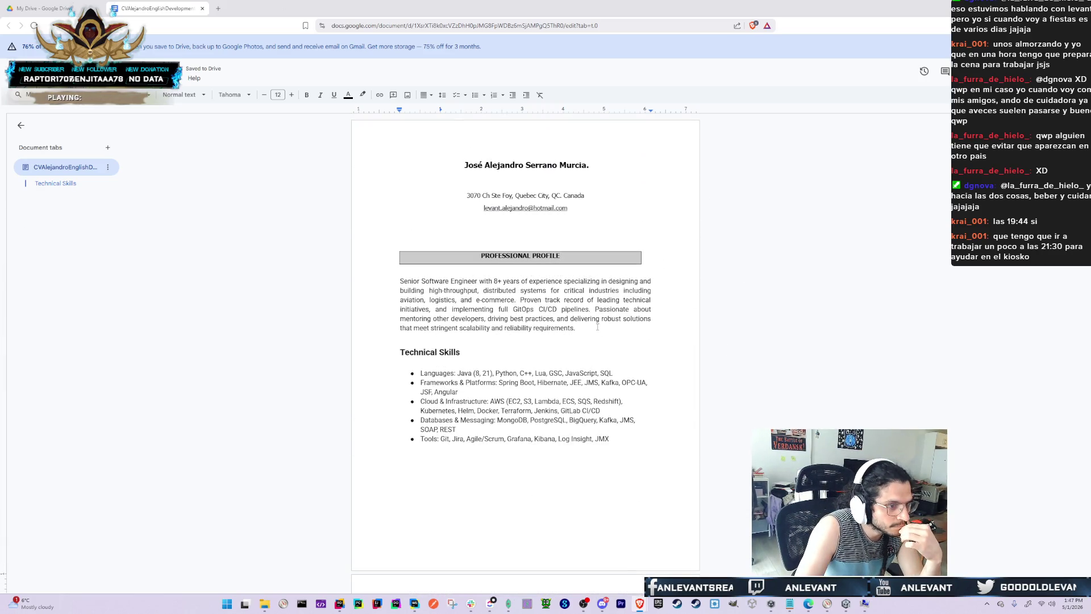
click(569, 334)
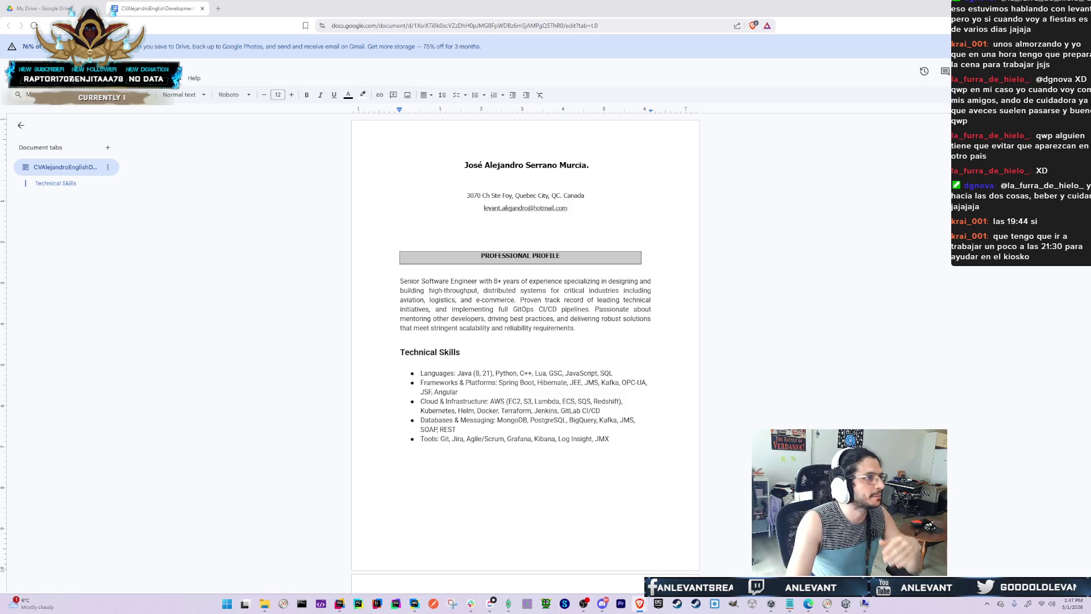
click(56, 12)
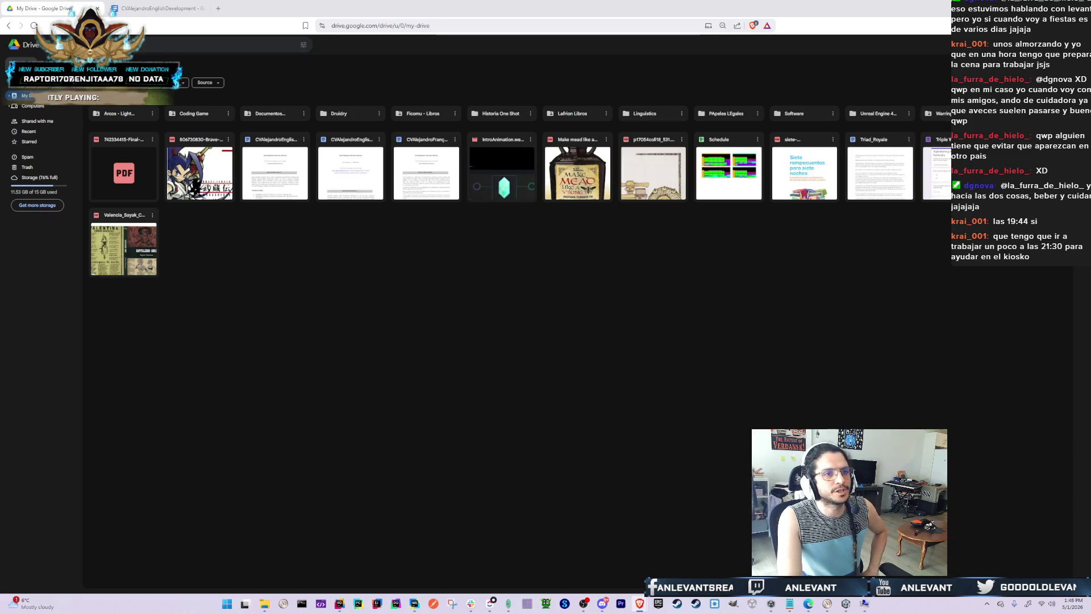
Open the Warring folder, then reload My Drive by entering 'drive' in the address bar
click(941, 117)
double_click(940, 116)
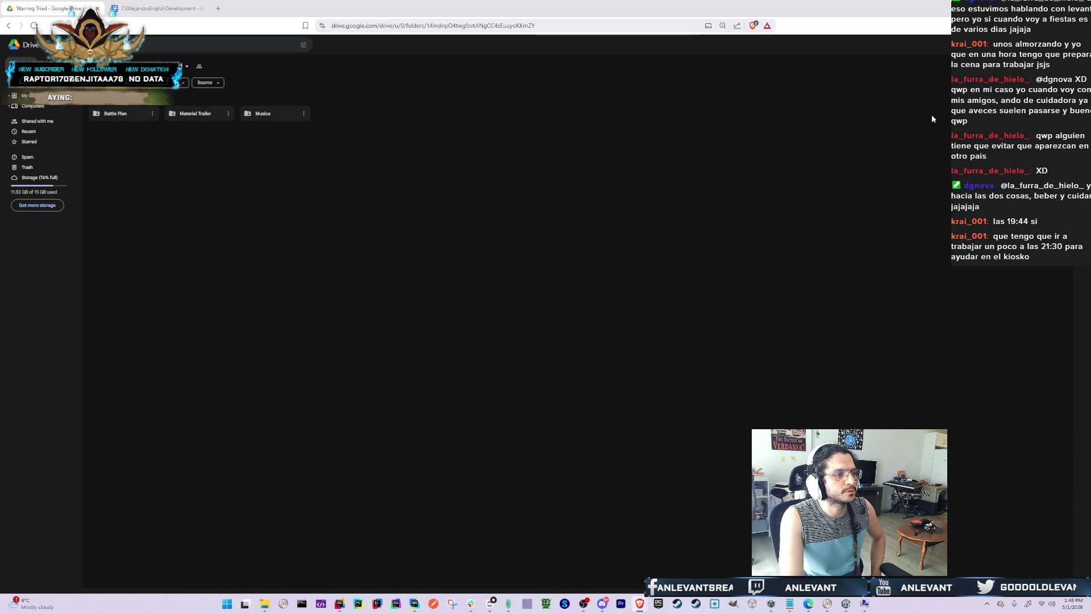
click(8, 25)
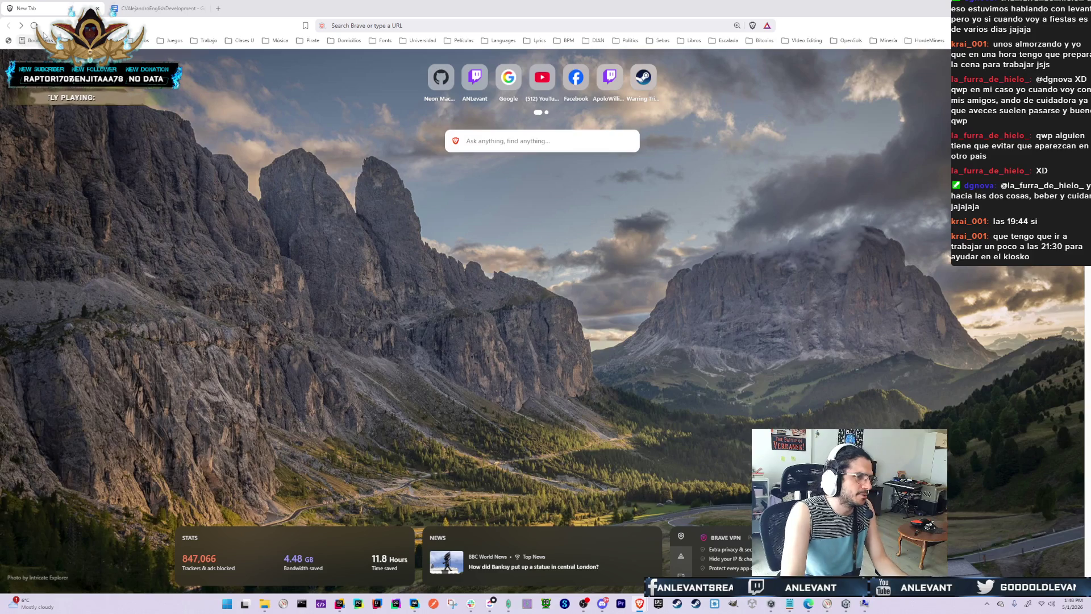
click(516, 27)
text(drive)
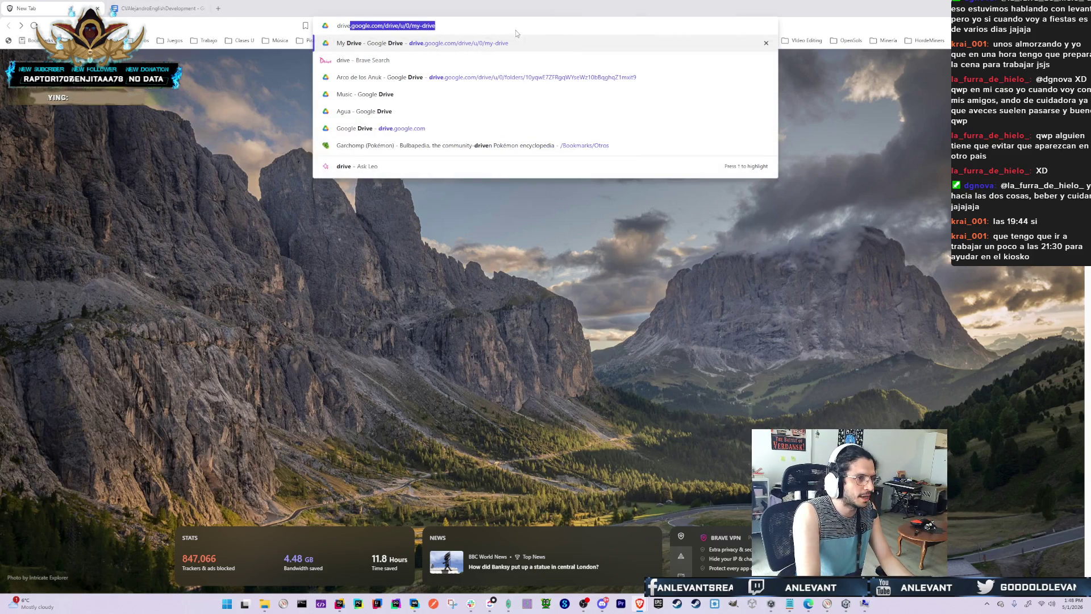
key(Down)
key(Down)
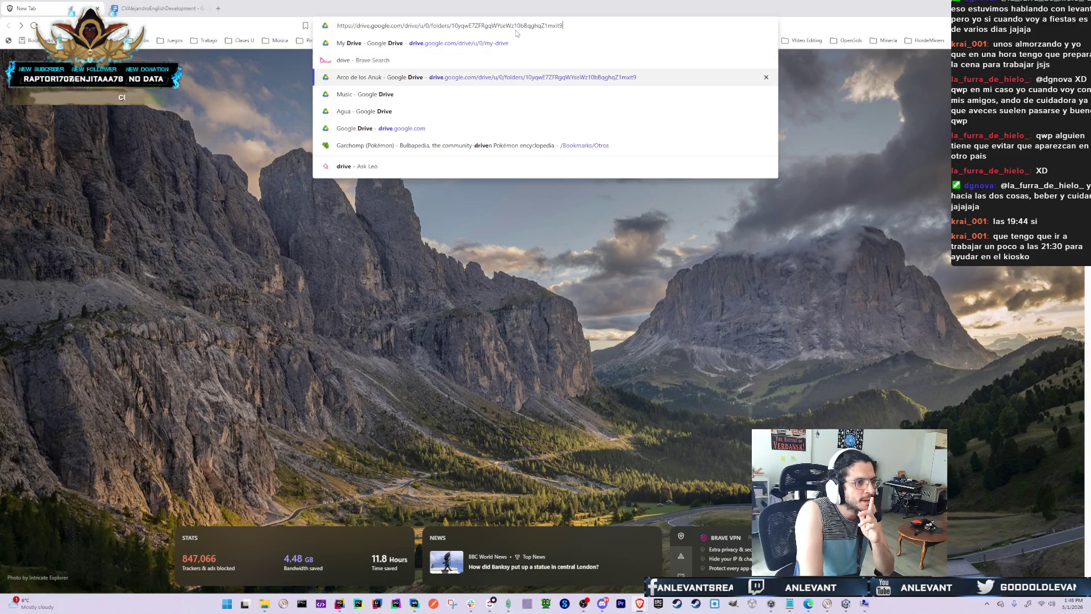
key(Up)
key(Up)
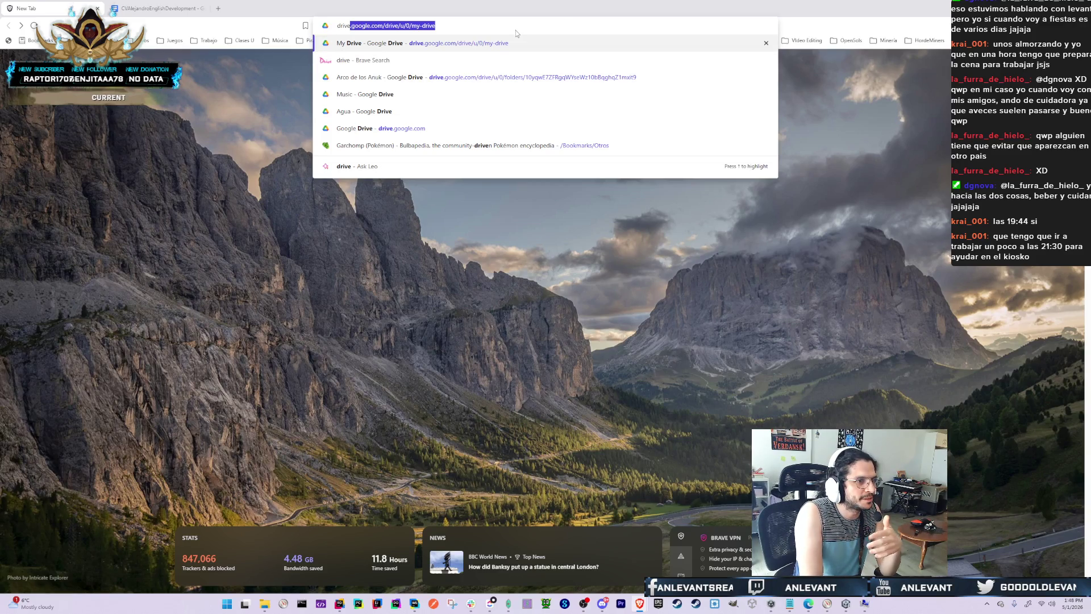
key(Return)
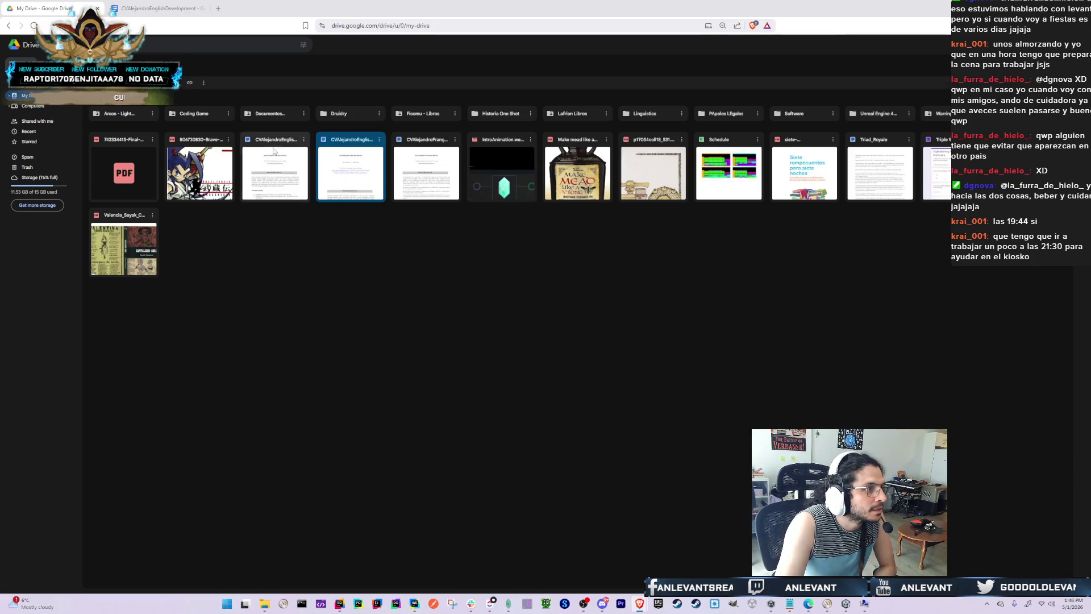
Close the open CV tab and make a copy of the English development CV
click(181, 16)
key(ctrl+shift+Tab)
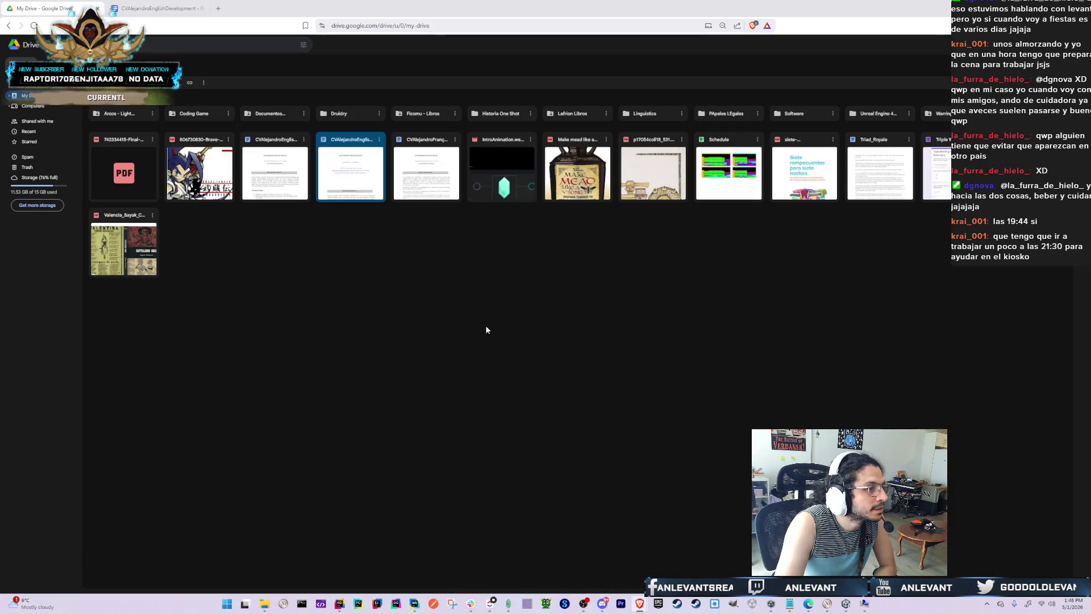
middle_click(182, 3)
click(339, 351)
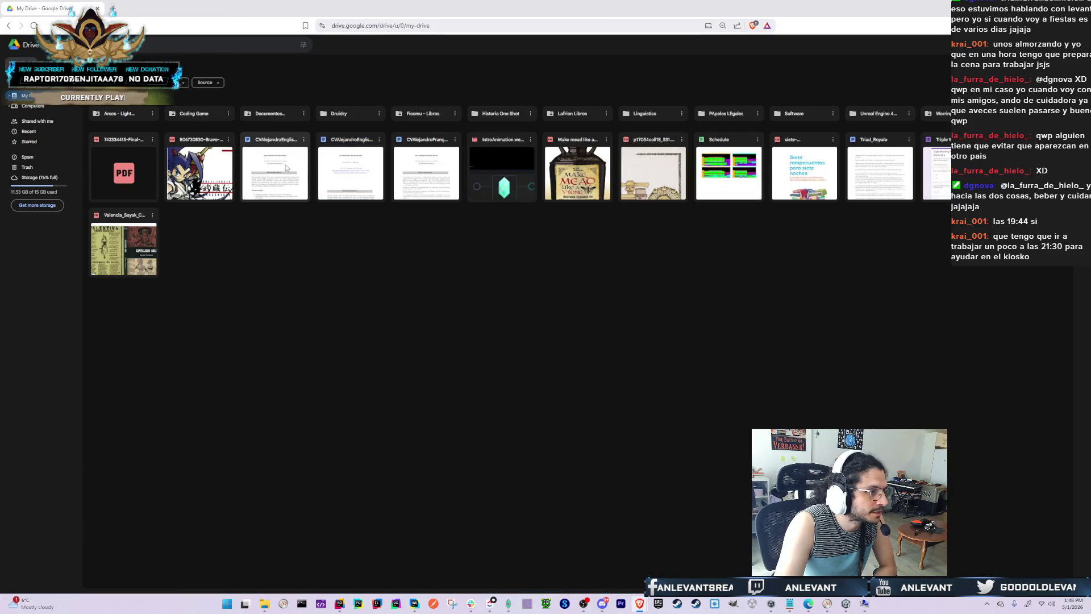
click(280, 172)
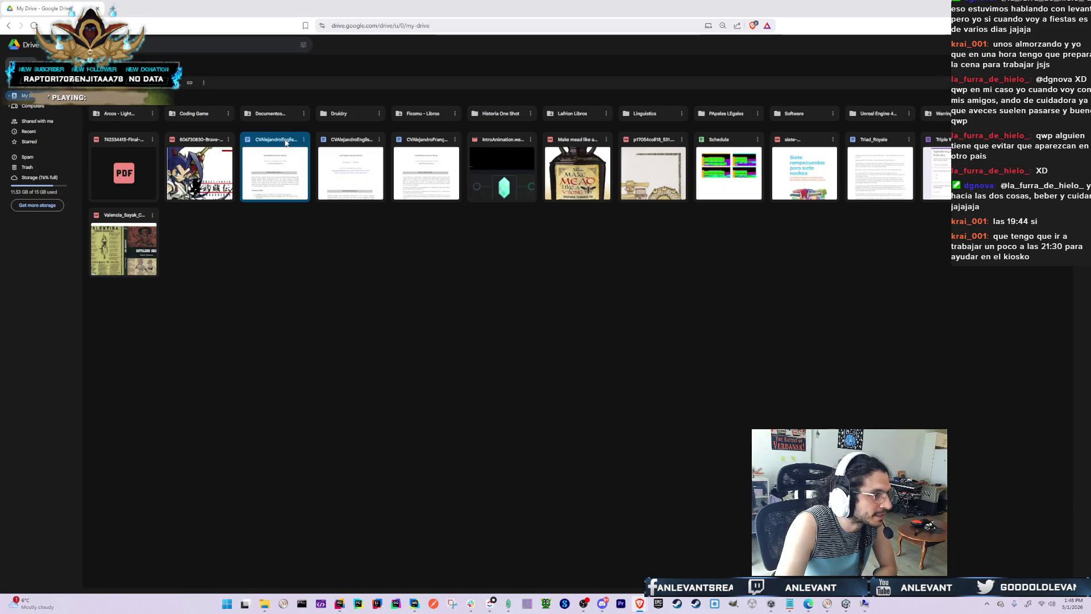
right_click(280, 168)
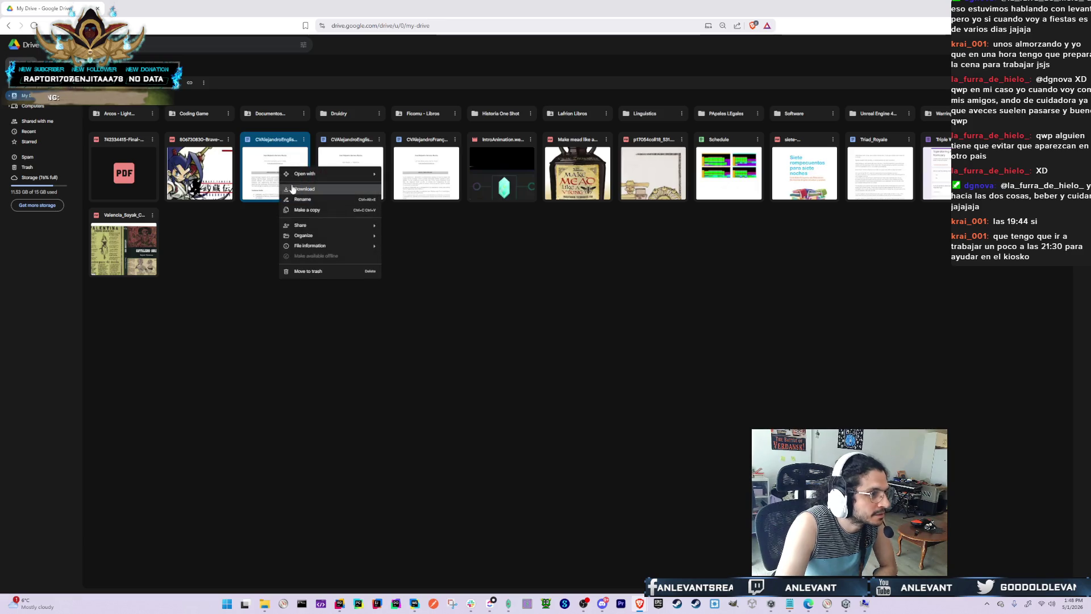
click(321, 211)
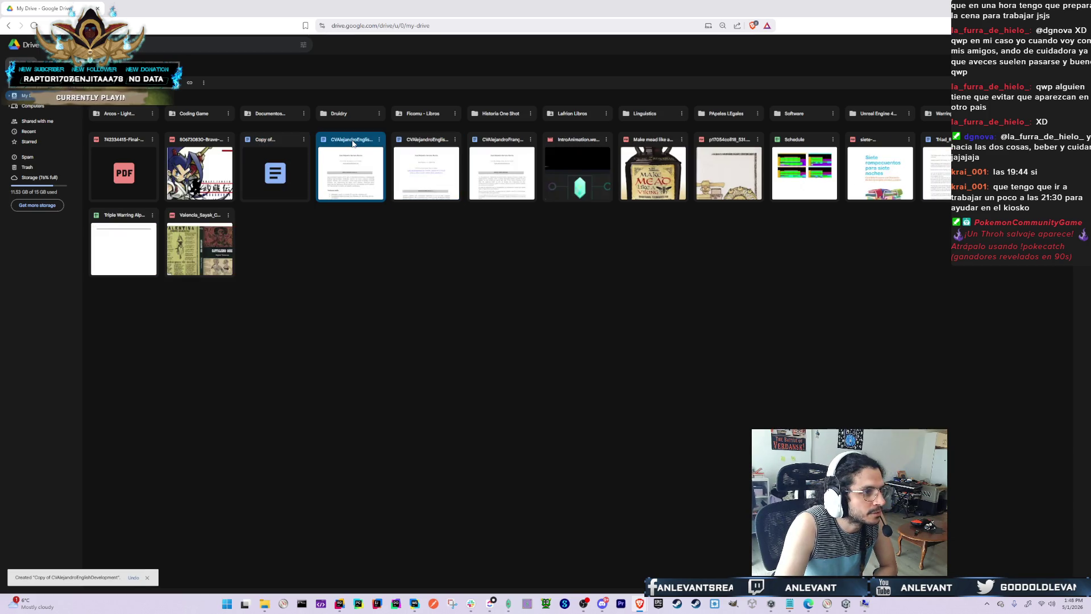
double_click(426, 168)
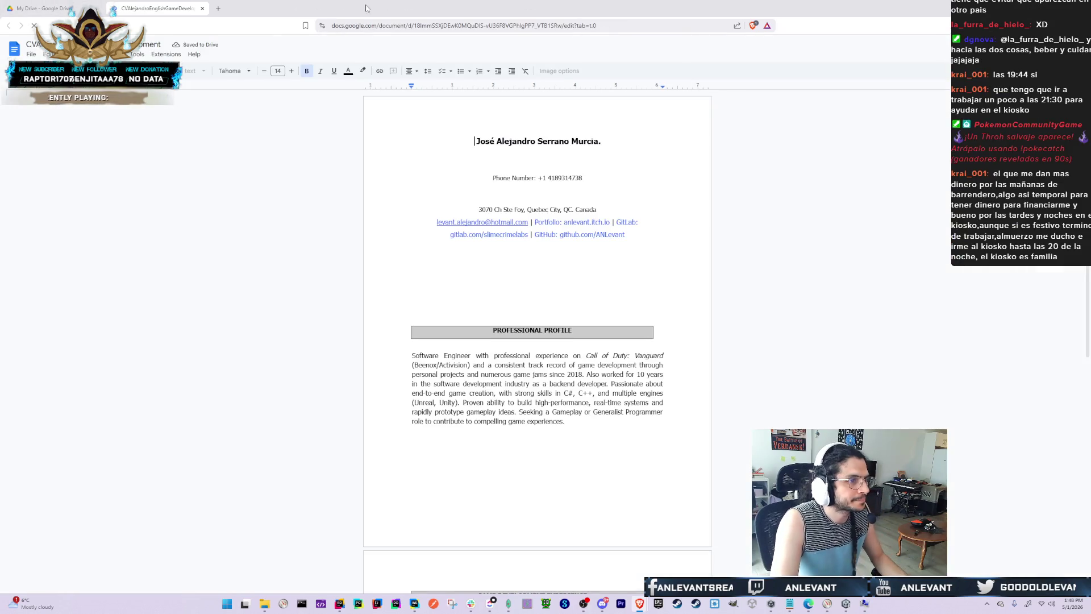
Copy the contact block from the game-development CV and paste it under the email line of the copy
mouse_move(644, 277)
mouse_down()
mouse_move(534, 204)
mouse_move(529, 183)
mouse_up()
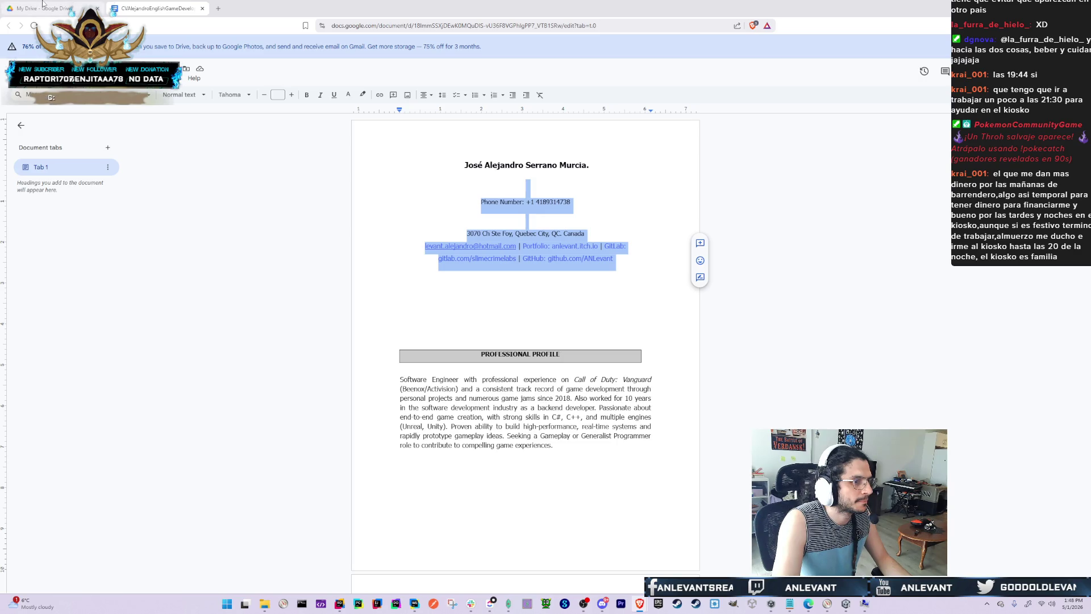
click(43, 5)
double_click(286, 174)
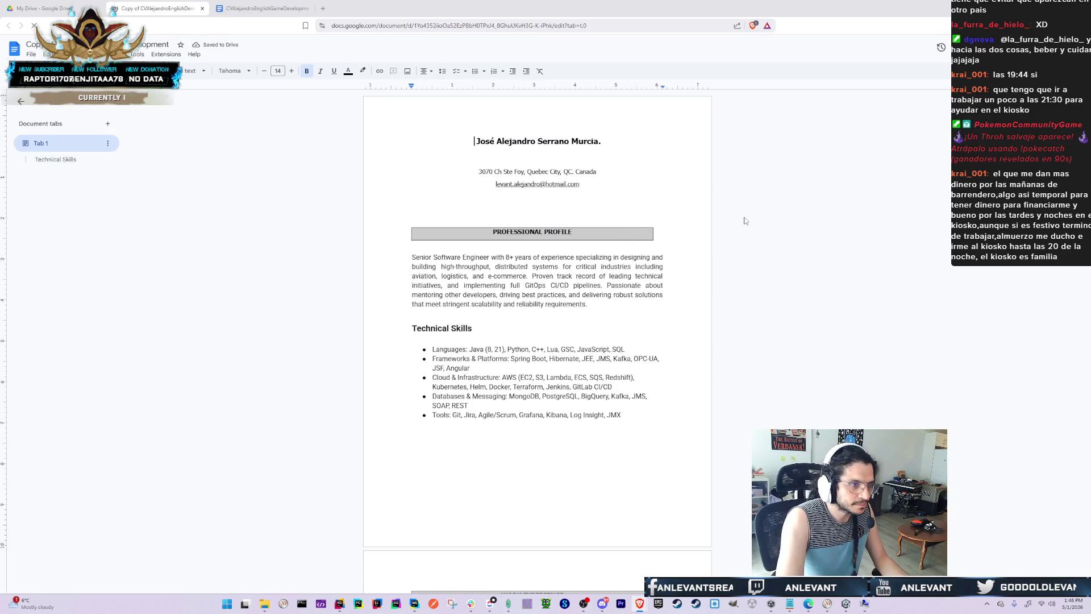
key(Down)
key(Down)
key(Down)
key(Return)
key(Return)
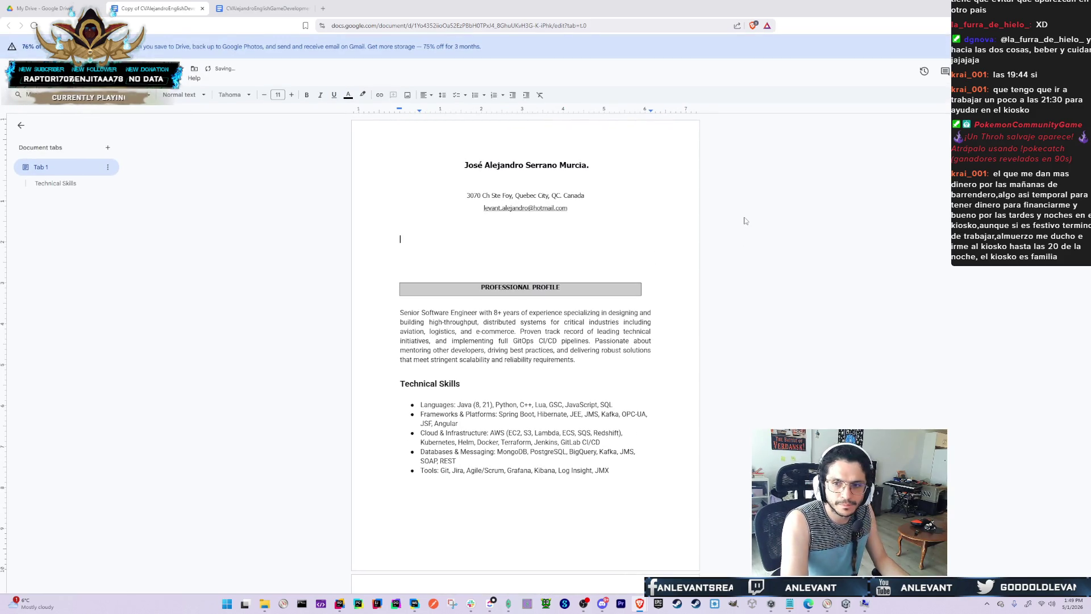
key(ctrl+v)
Delete the duplicate address and email lines left above the pasted contact block
key(Up)
key(Up)
key(Up)
key(shift+Up)
key(shift+Up)
key(BackSpace)
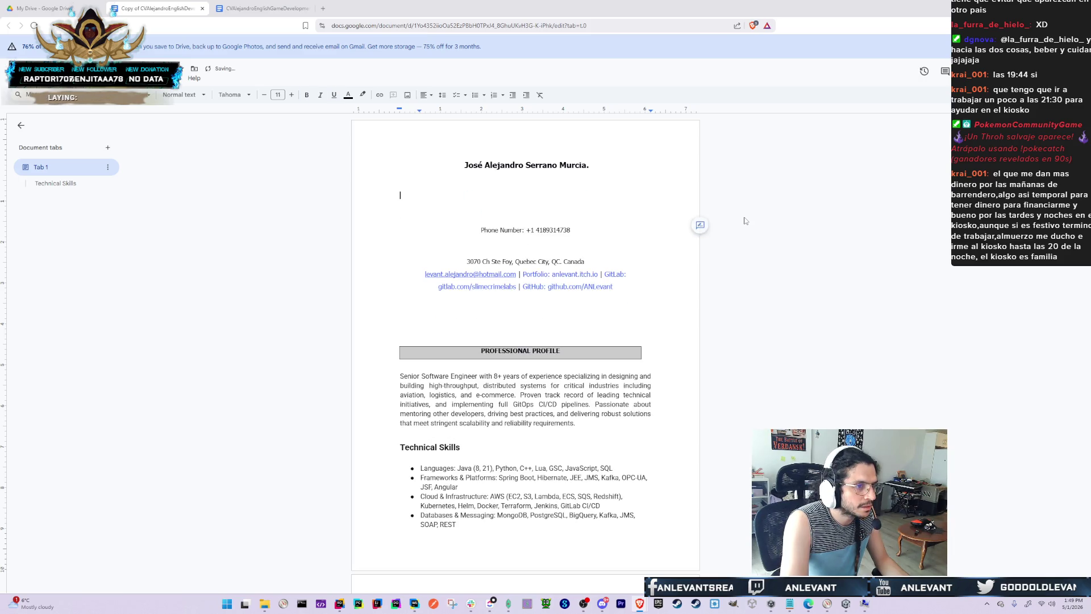
key(Down)
key(Down)
key(Down)
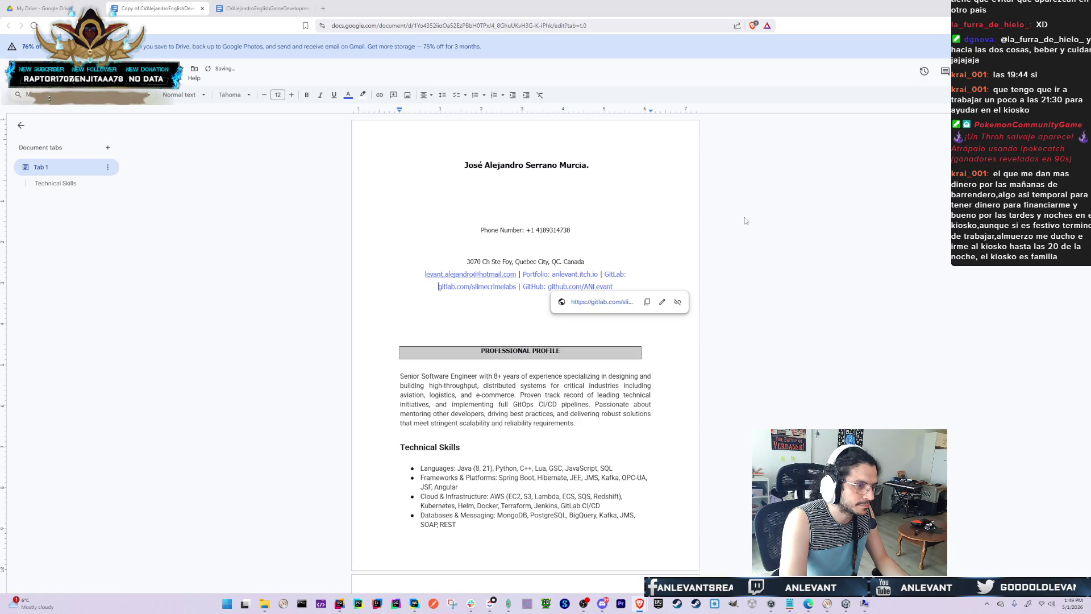
scroll(691, 201, down, 3)
scroll(535, 166, up, 3)
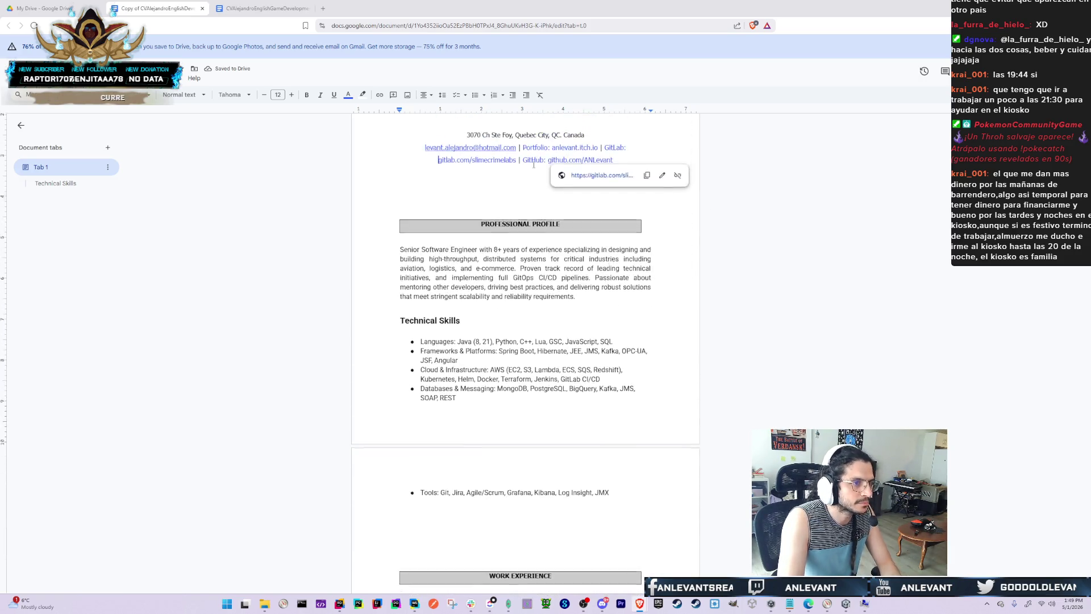
click(534, 167)
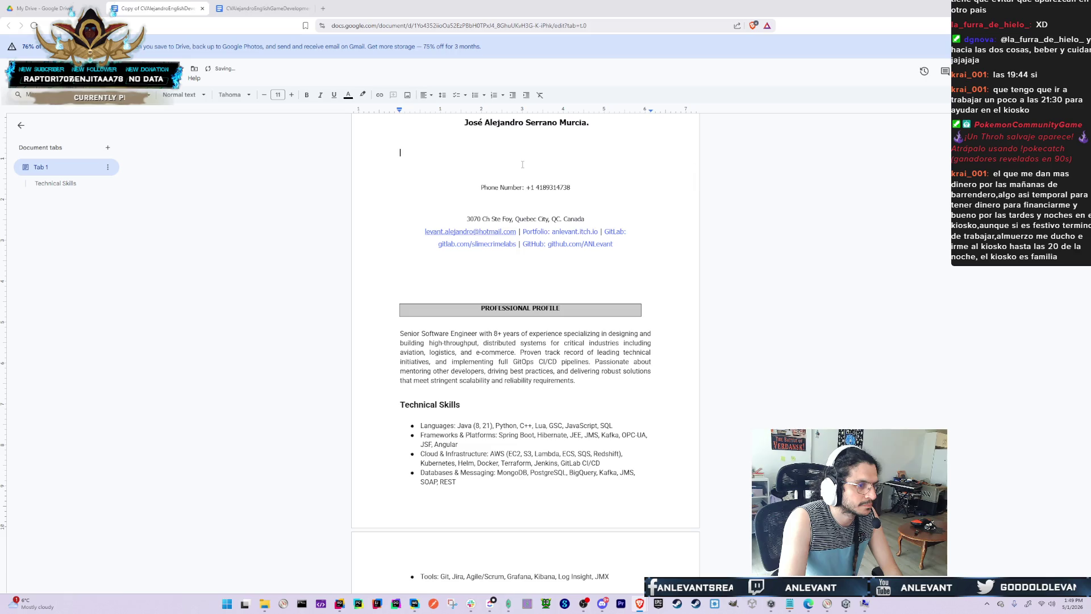
scroll(732, 306, down, 1)
scroll(729, 305, down, 3)
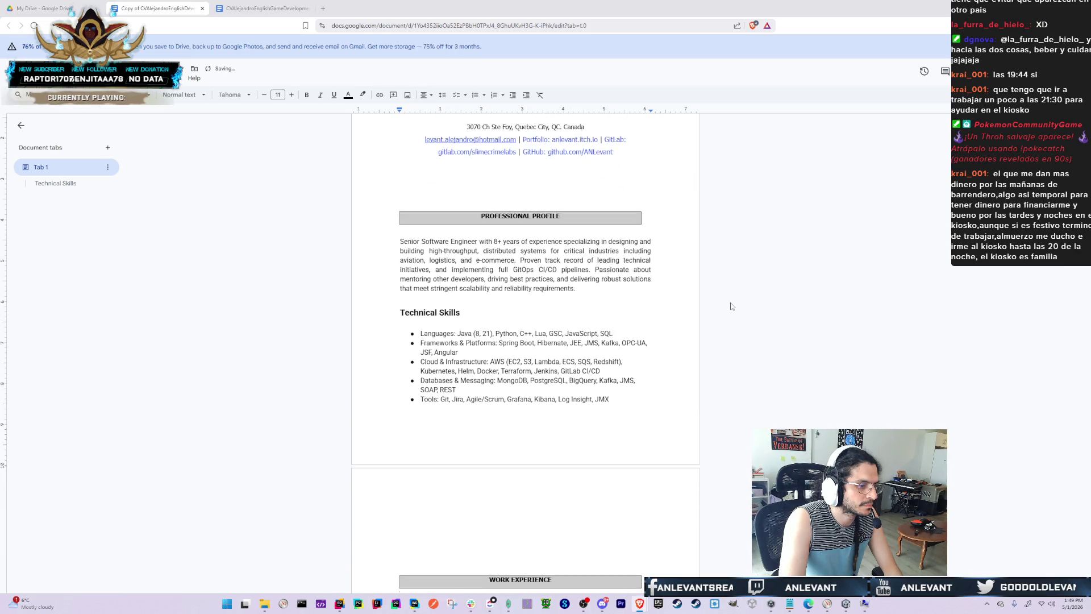
Remove the blank lines above the WORK EXPERIENCE heading
click(553, 415)
key(BackSpace)
key(BackSpace)
key(BackSpace)
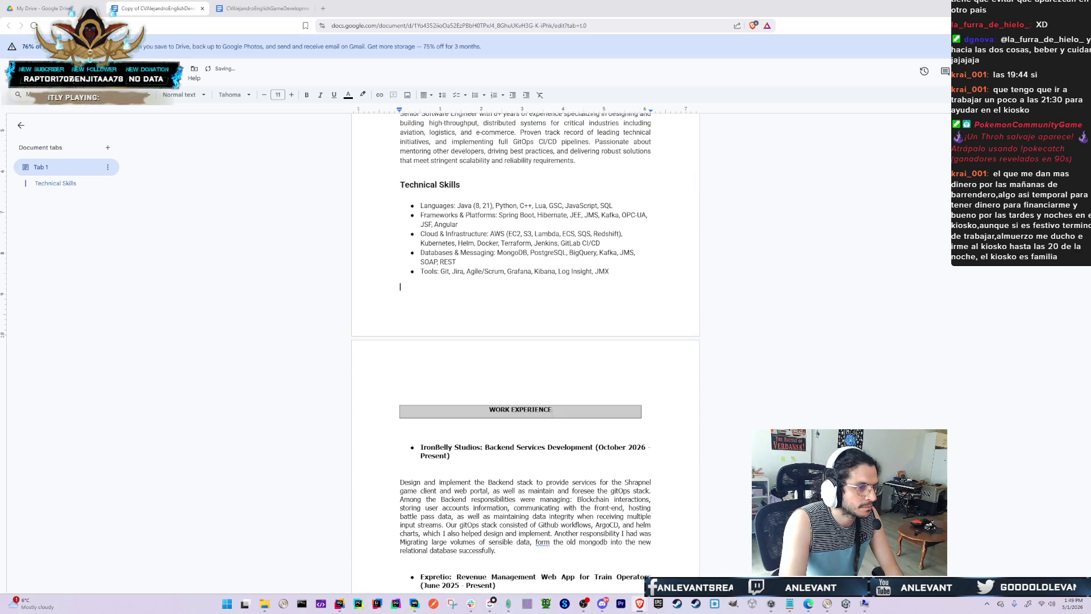
key(Delete)
key(Delete)
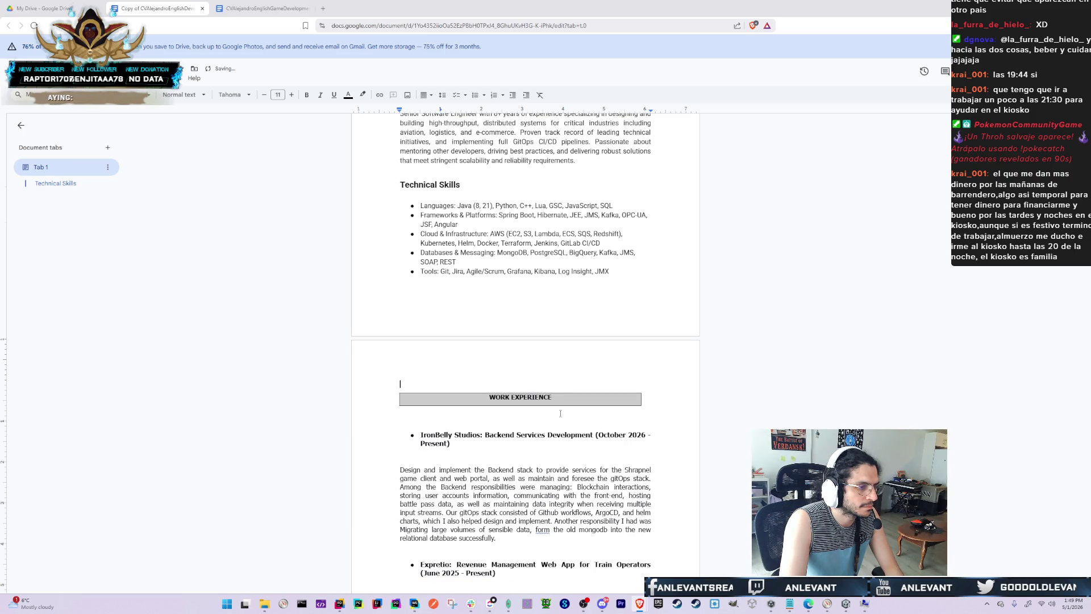
key(Down)
scroll(568, 416, down, 15)
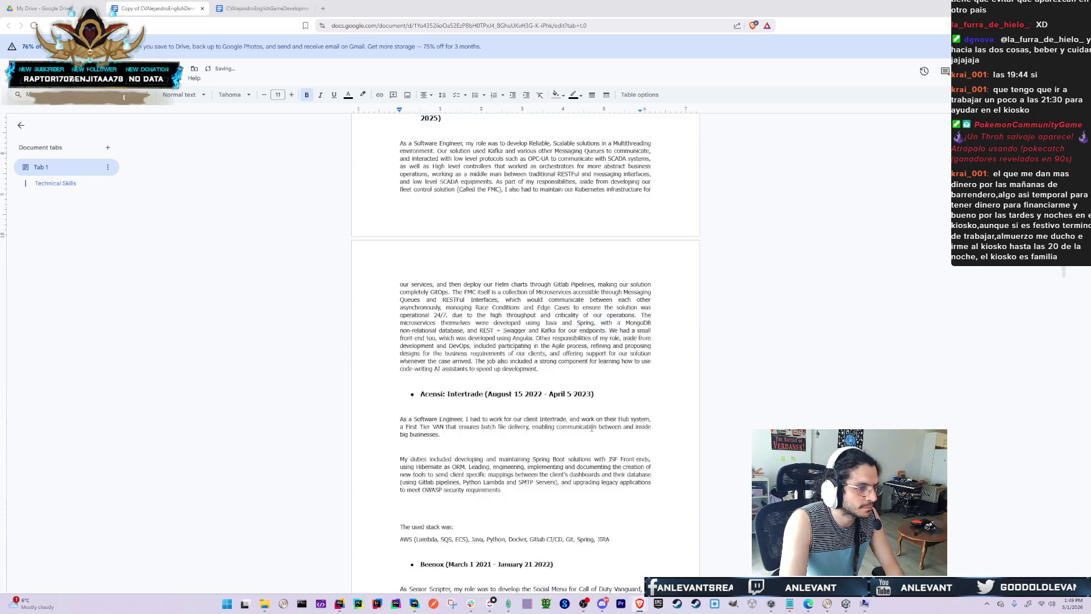
scroll(589, 415, down, 3)
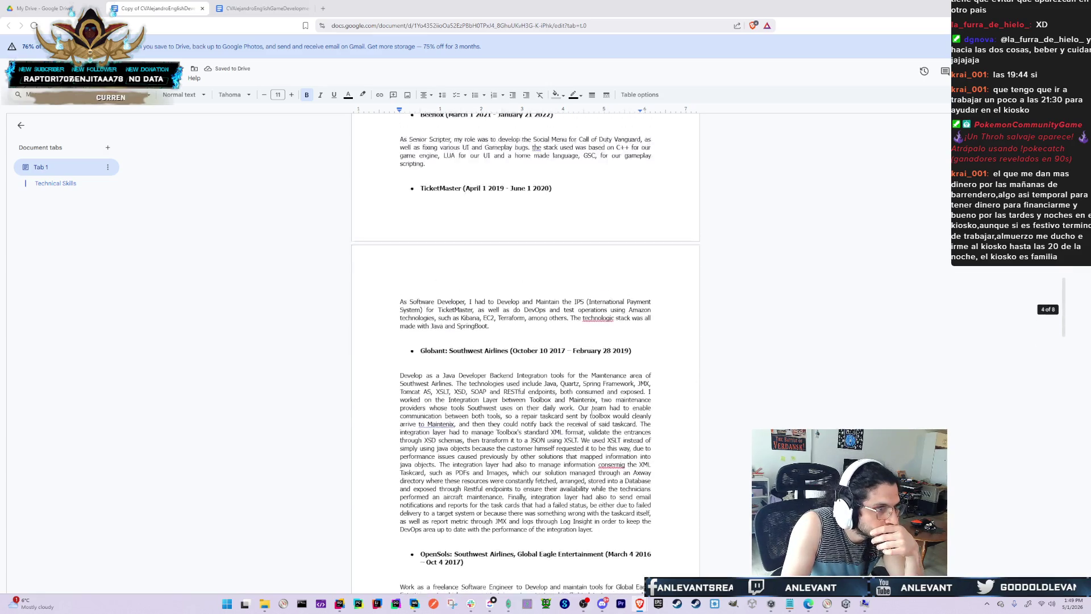
Insert a line break after the Beenox entry so TicketMaster starts on the next page
key(Down)
key(Down)
key(Return)
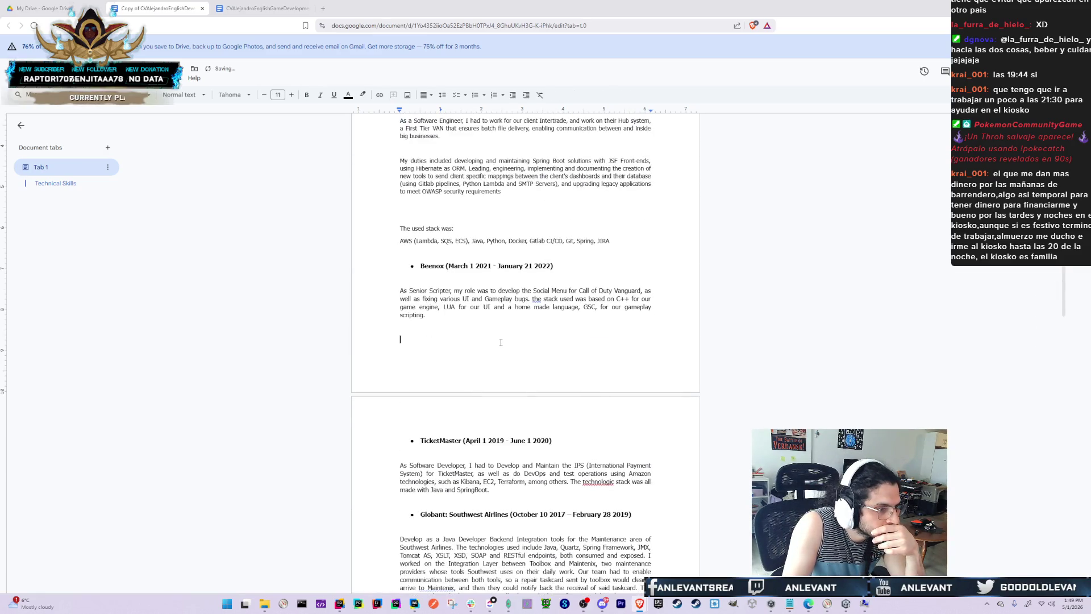
scroll(460, 499, down, 8)
scroll(460, 498, down, 15)
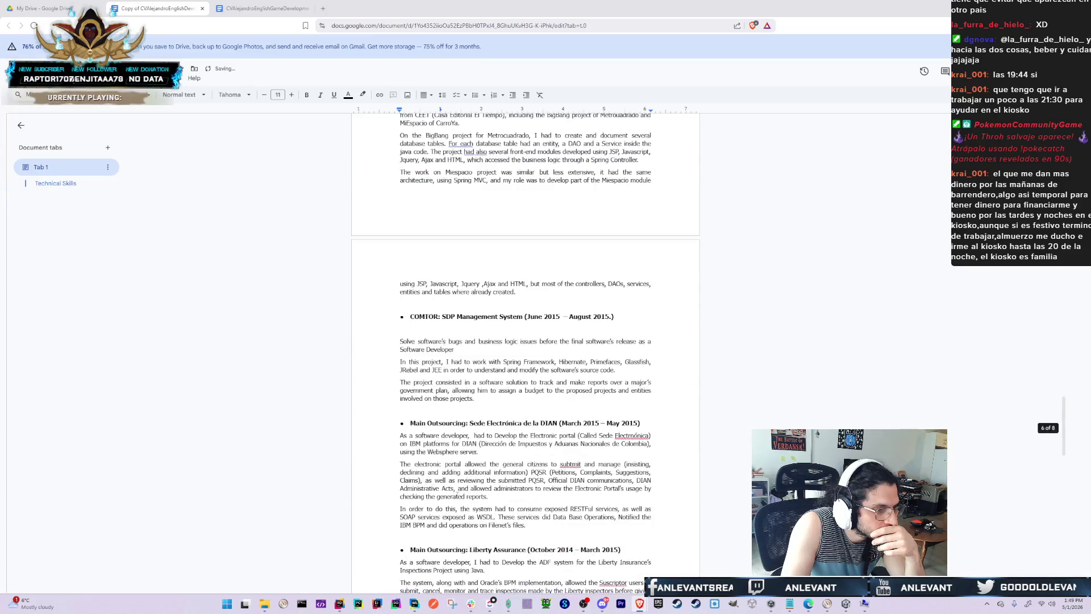
scroll(458, 491, down, 3)
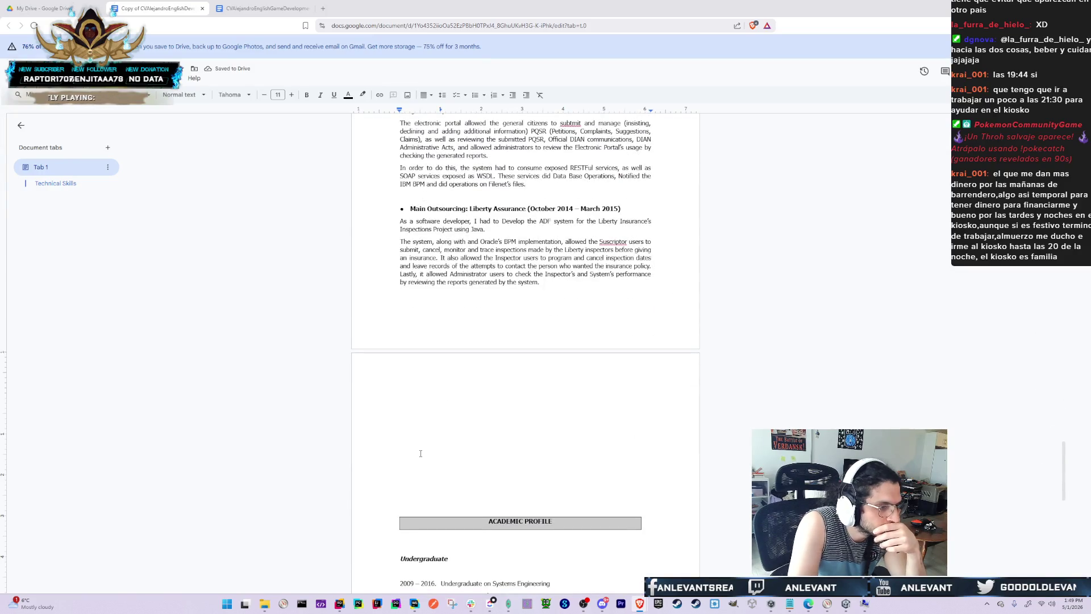
Remove the empty lines above ACADEMIC PROFILE and select its heading and degree lines
key(BackSpace)
key(BackSpace)
key(BackSpace)
key(BackSpace)
key(BackSpace)
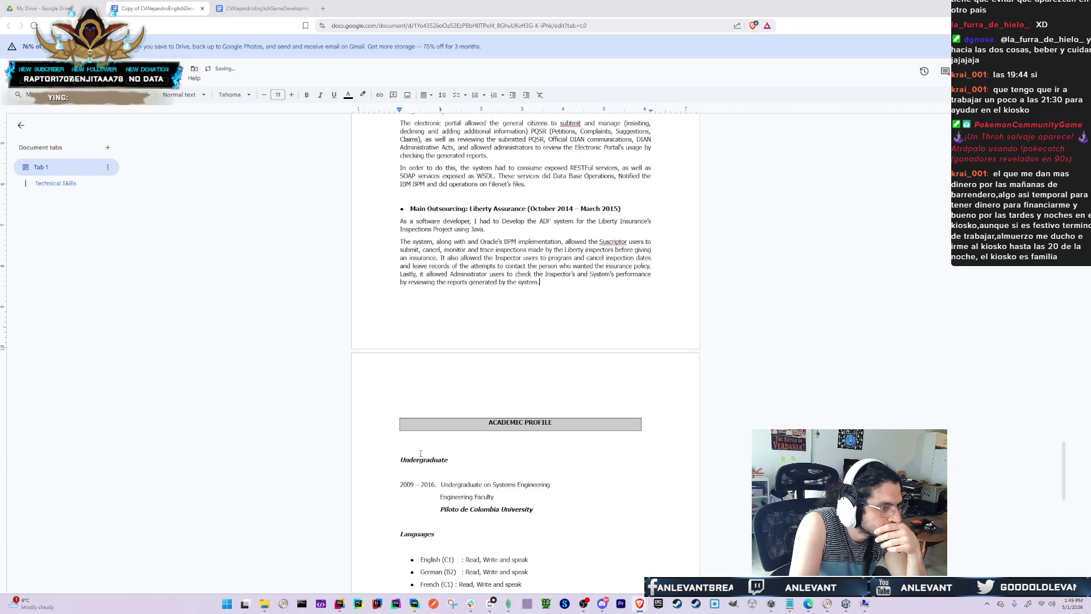
key(BackSpace)
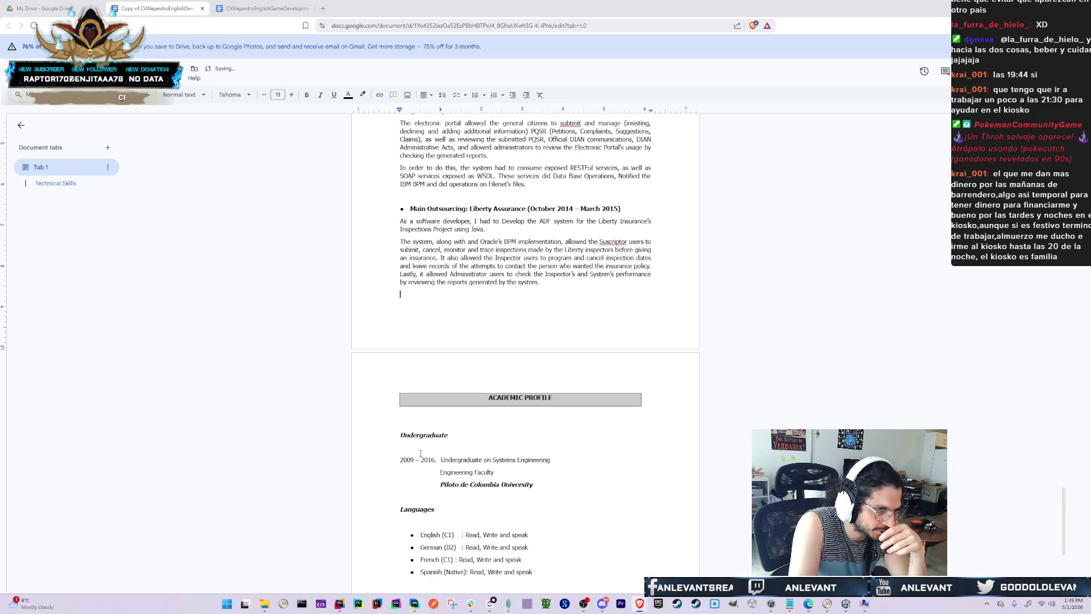
click(421, 453)
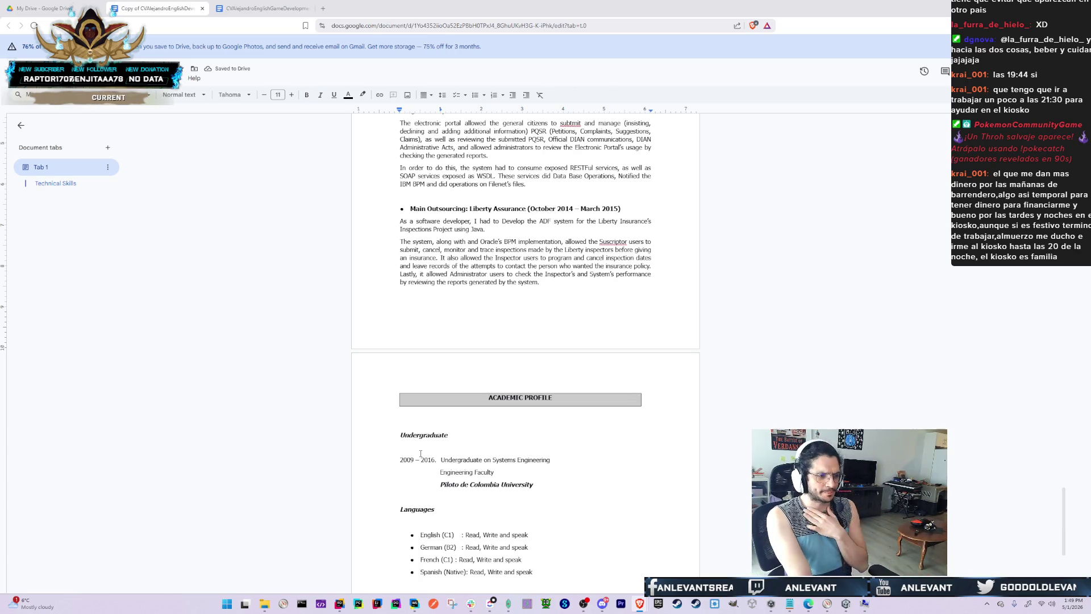
scroll(420, 451, down, 4)
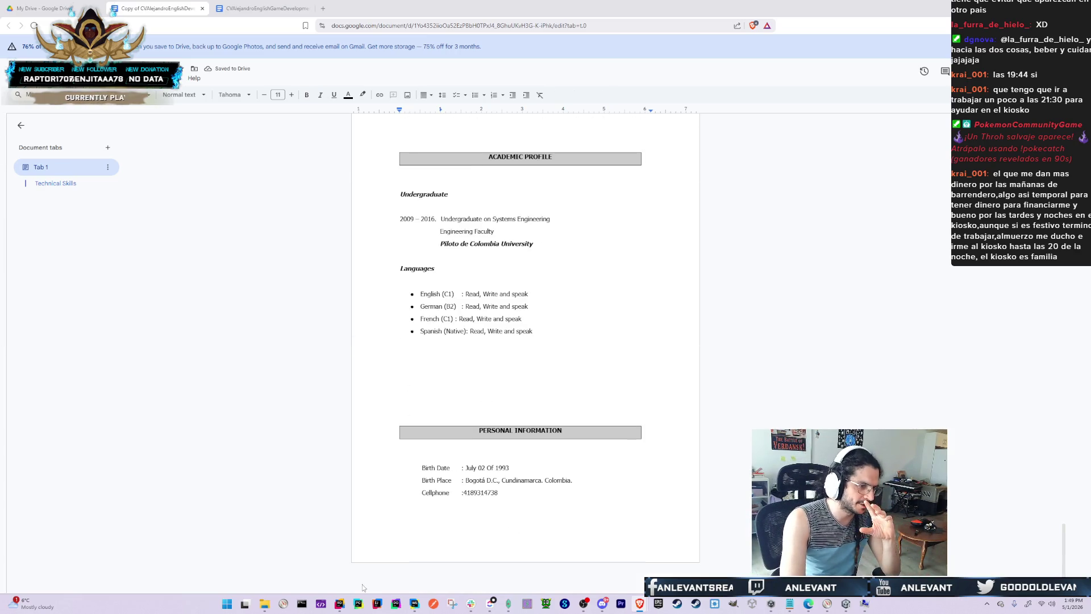
scroll(486, 452, up, 1)
scroll(486, 452, down, 1)
scroll(466, 437, up, 4)
mouse_move(484, 372)
mouse_down()
mouse_move(455, 395)
mouse_move(575, 446)
mouse_up()
scroll(575, 446, down, 3)
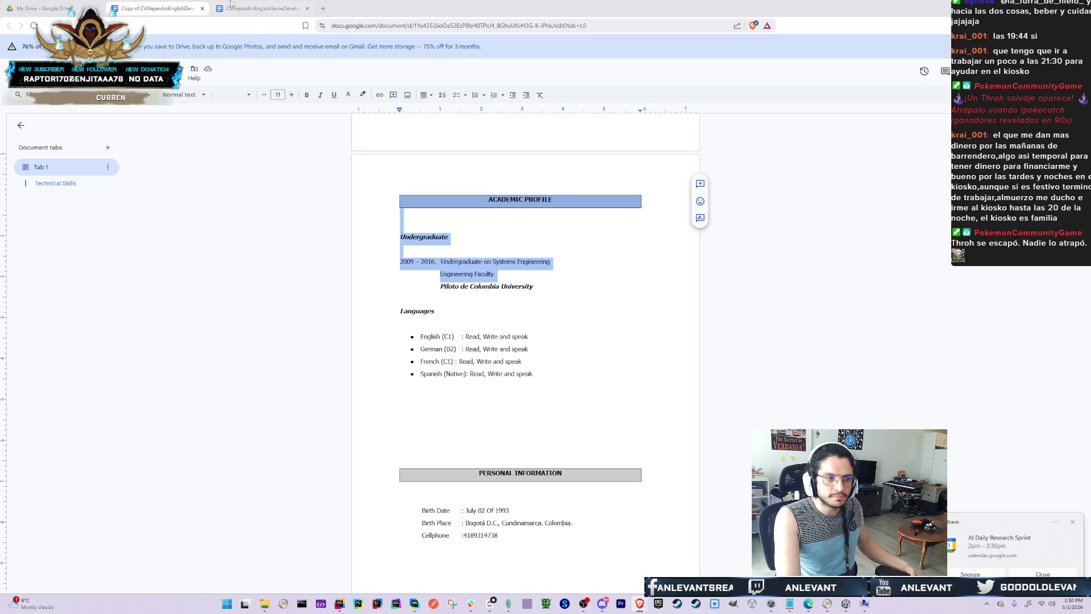
click(619, 335)
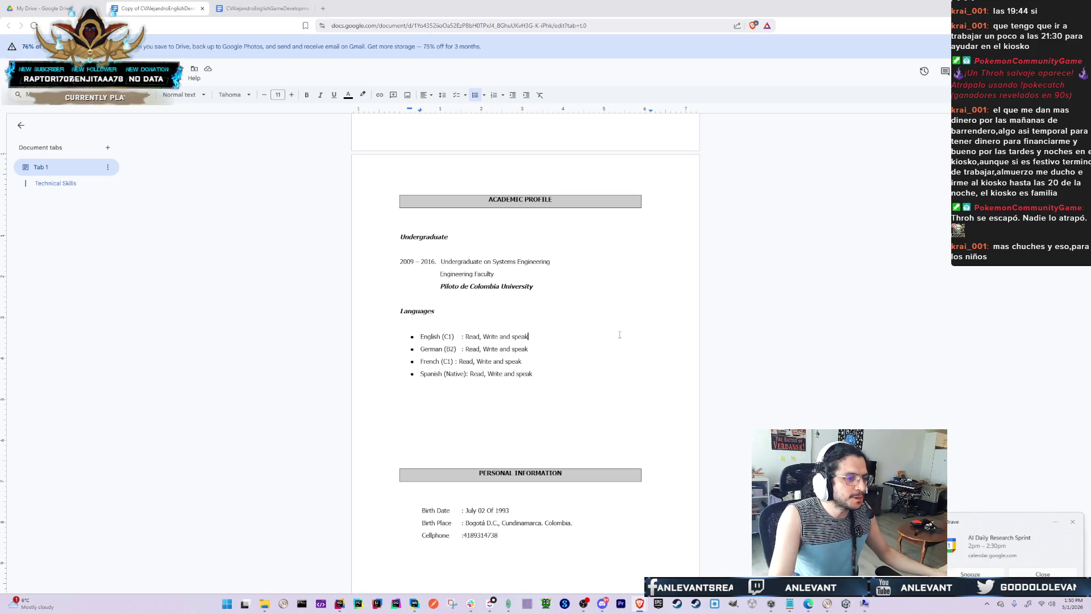
Review the copied CV from header to Technical Skills, back at the first page, with the File menu open
scroll(621, 352, down, 1)
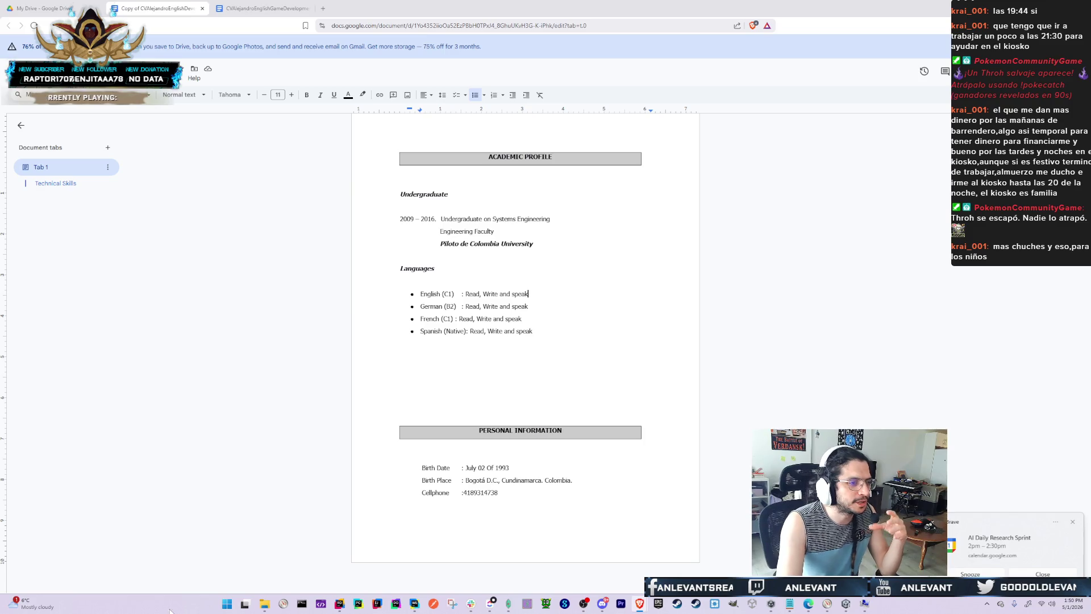
scroll(488, 432, up, 10)
scroll(487, 431, down, 5)
scroll(488, 432, up, 20)
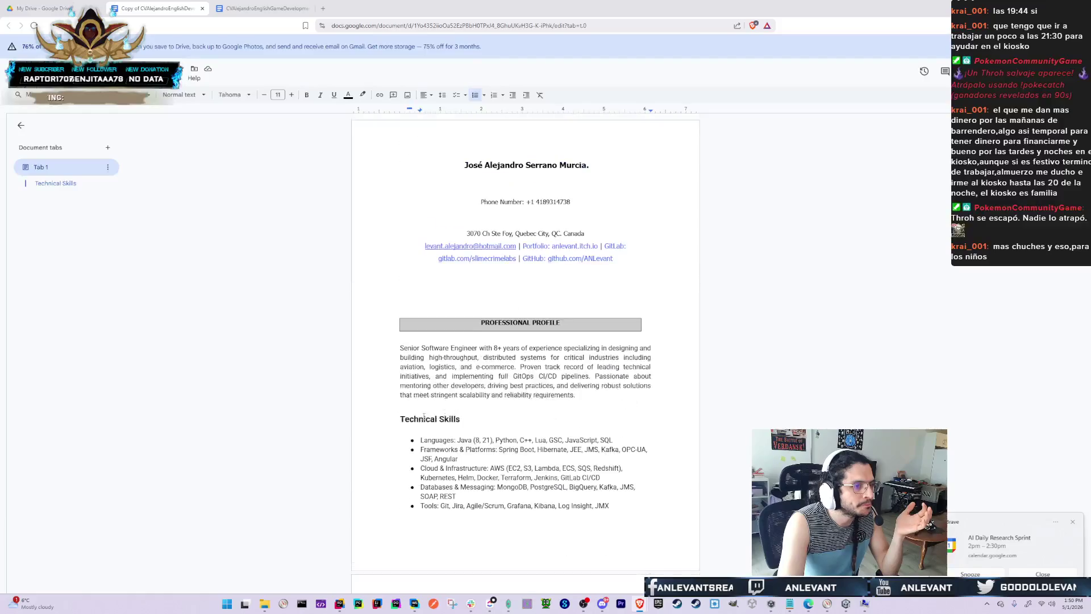
scroll(423, 417, down, 20)
scroll(373, 331, down, 15)
scroll(361, 292, down, 5)
scroll(362, 293, up, 1)
scroll(361, 294, down, 2)
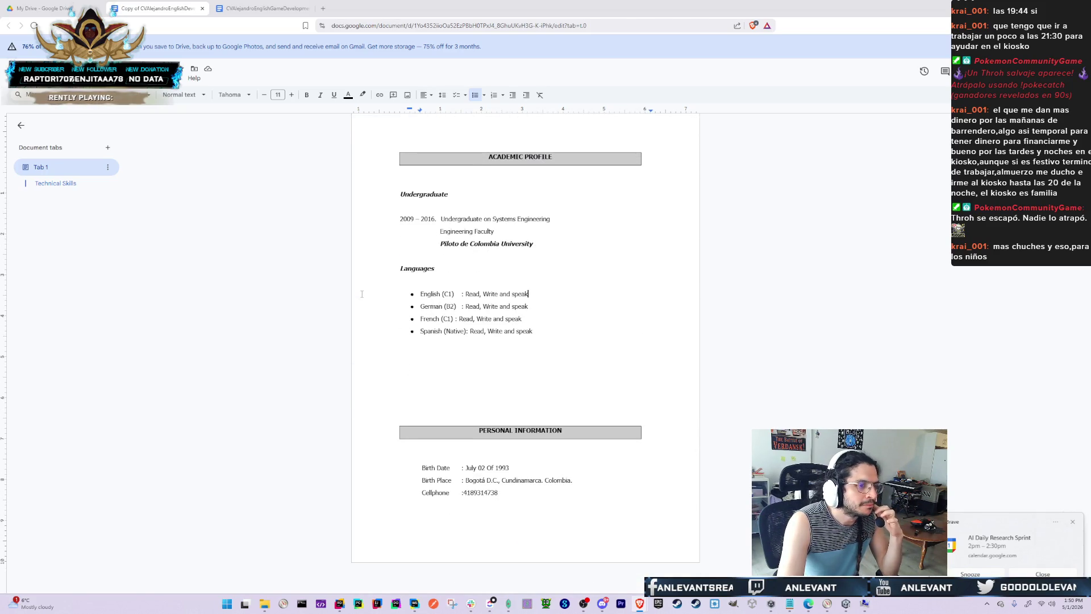
scroll(380, 318, up, 15)
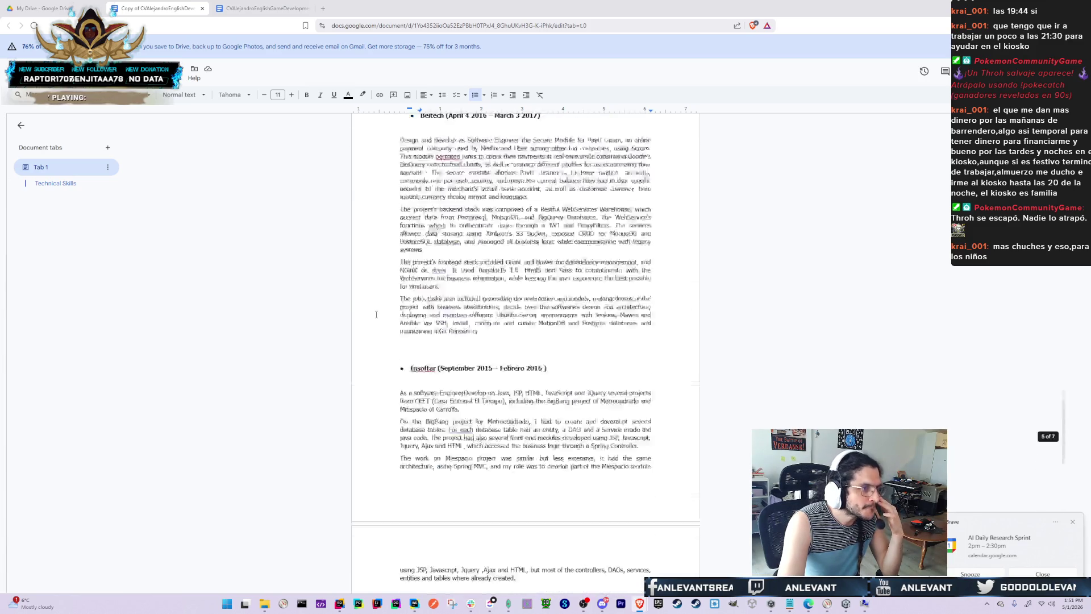
scroll(376, 315, up, 20)
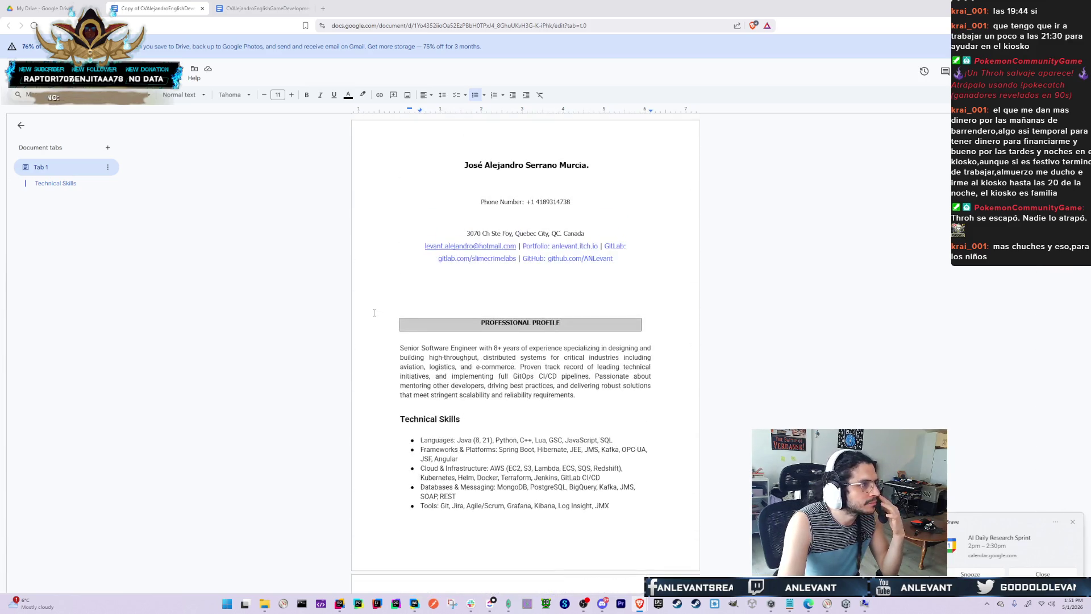
click(29, 78)
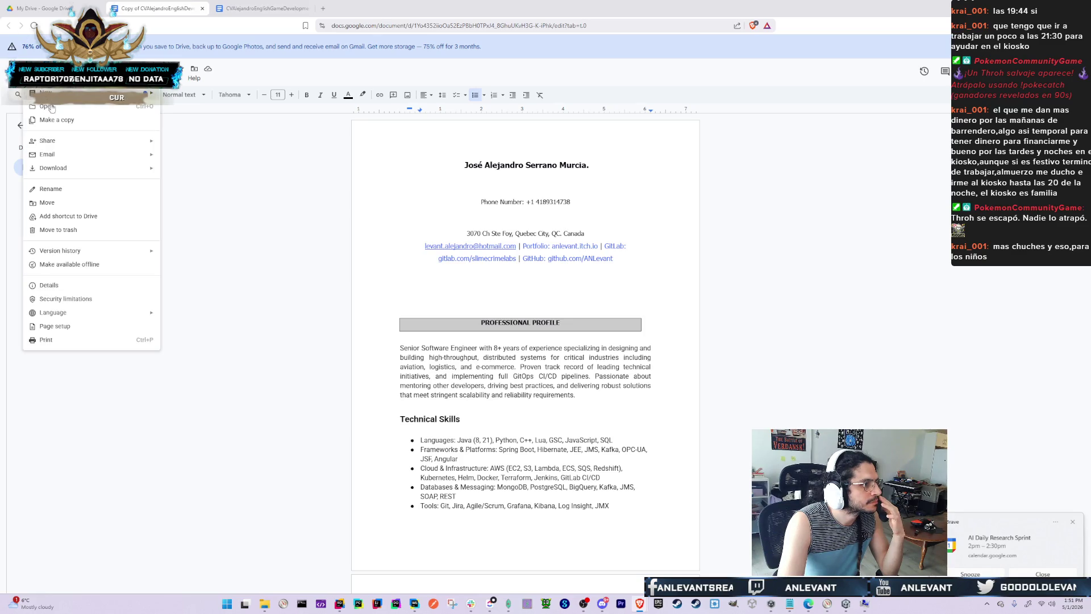
Download the CV as a PDF without the 'Copy of' prefix, then return to the CV tab
mouse_move(86, 168)
click(190, 189)
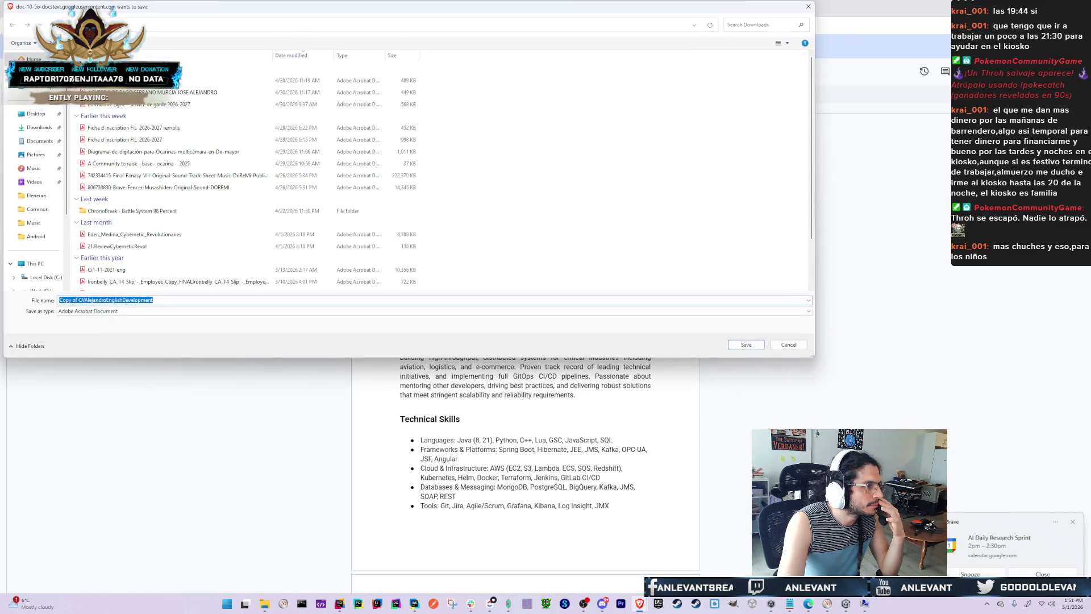
key(Home)
key(Delete)
key(Delete)
key(Delete)
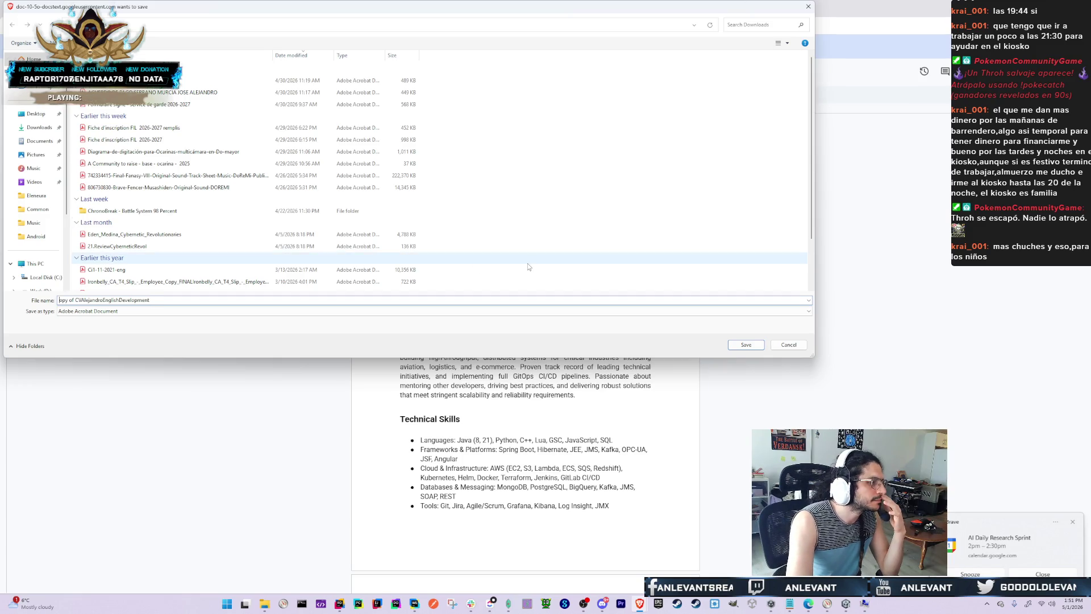
key(Delete)
key(Delete)
key(Delete)
key(Return)
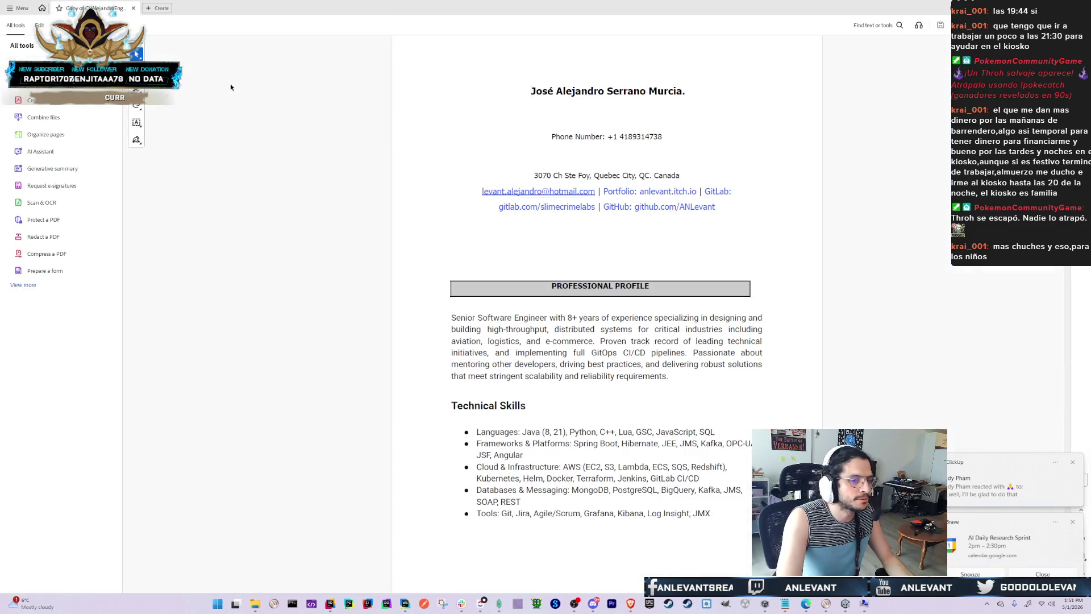
key(alt+Tab)
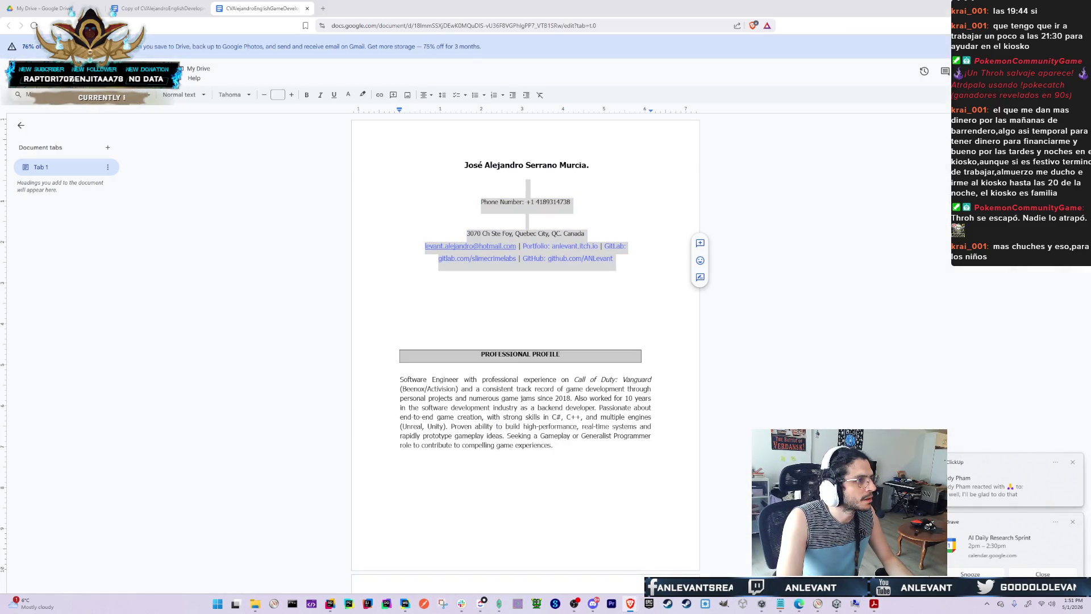
click(190, 4)
Check the CV header's email link, then leave the trashed CV tab for Docs home and close it
key(ctrl+shift+Tab)
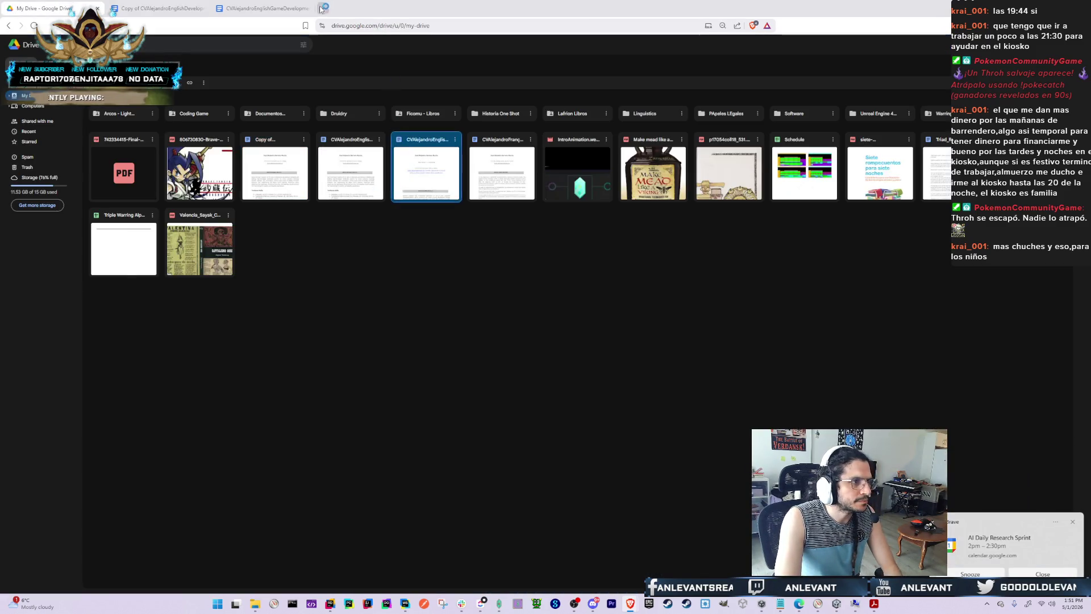
click(164, 7)
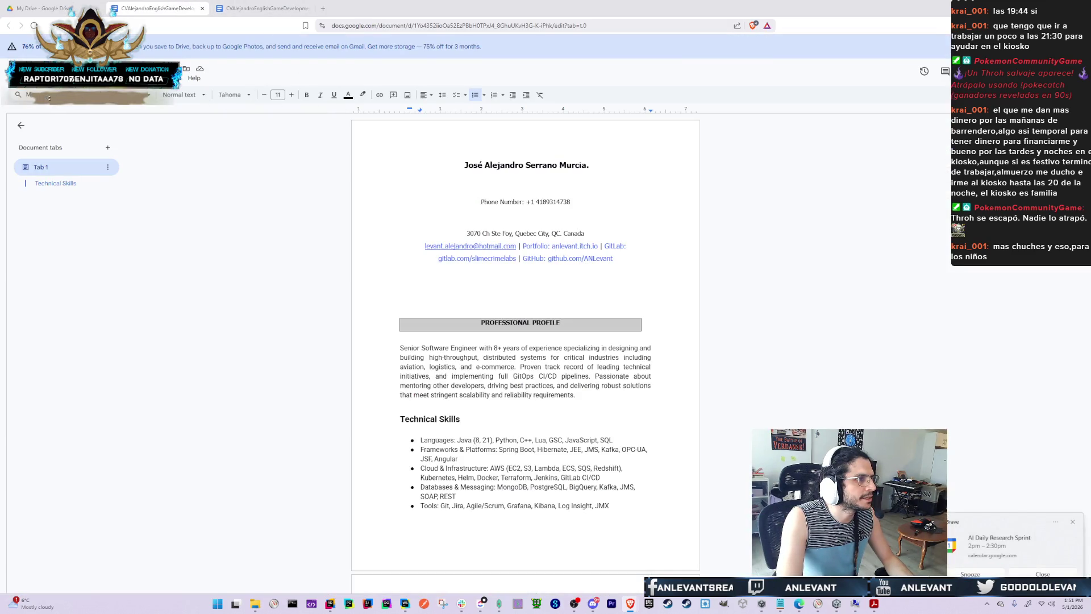
click(216, 245)
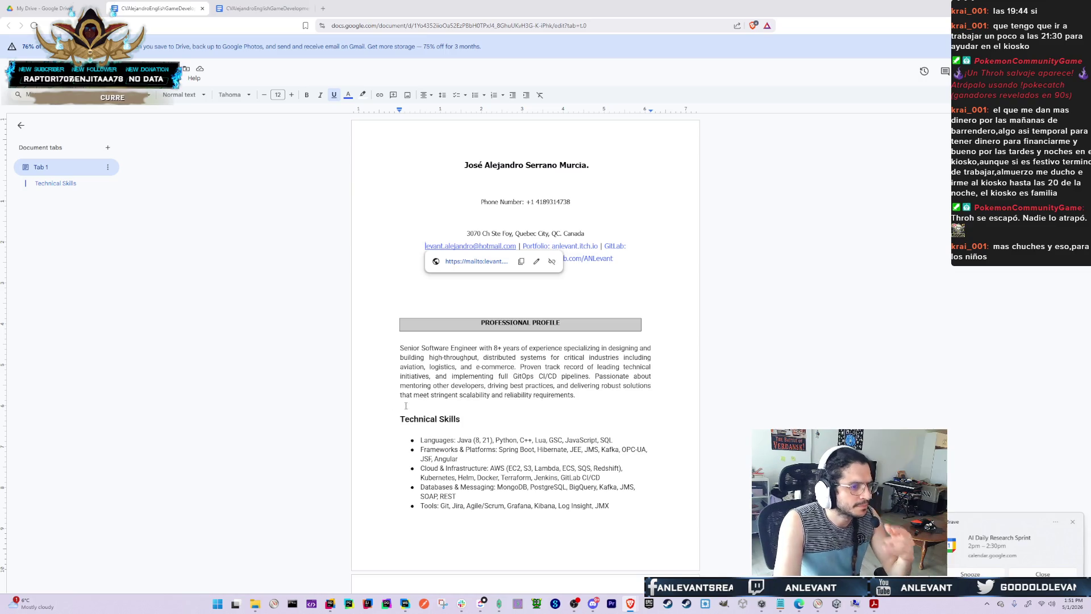
click(251, 4)
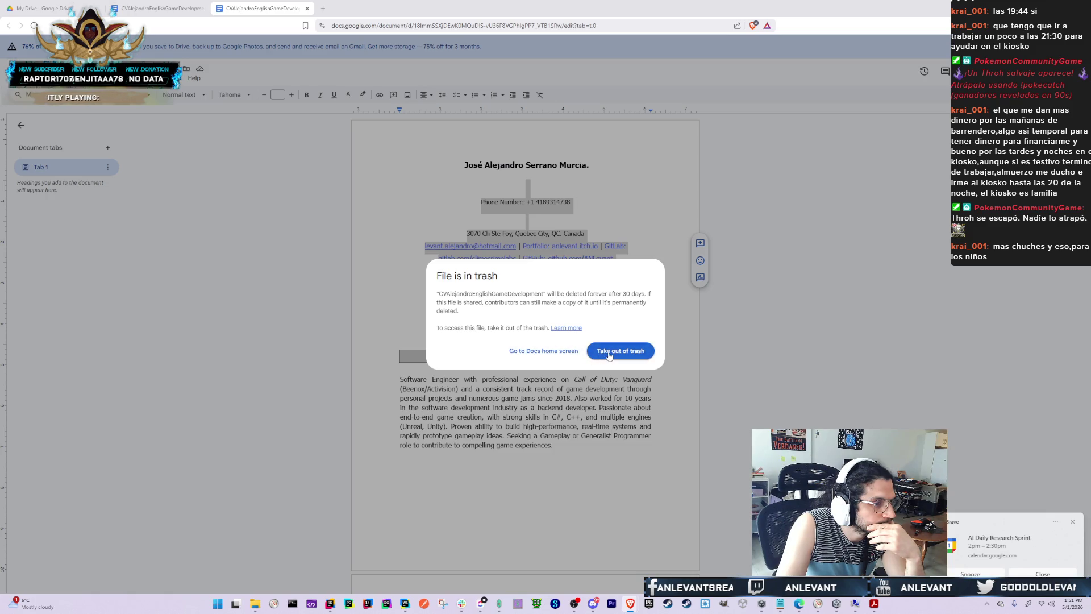
click(559, 356)
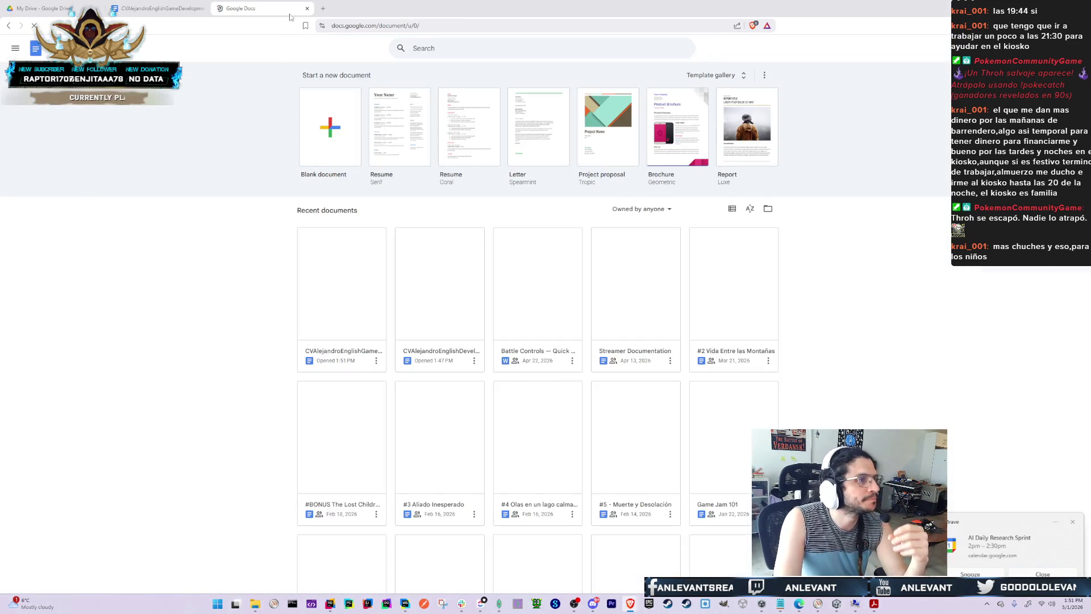
click(307, 8)
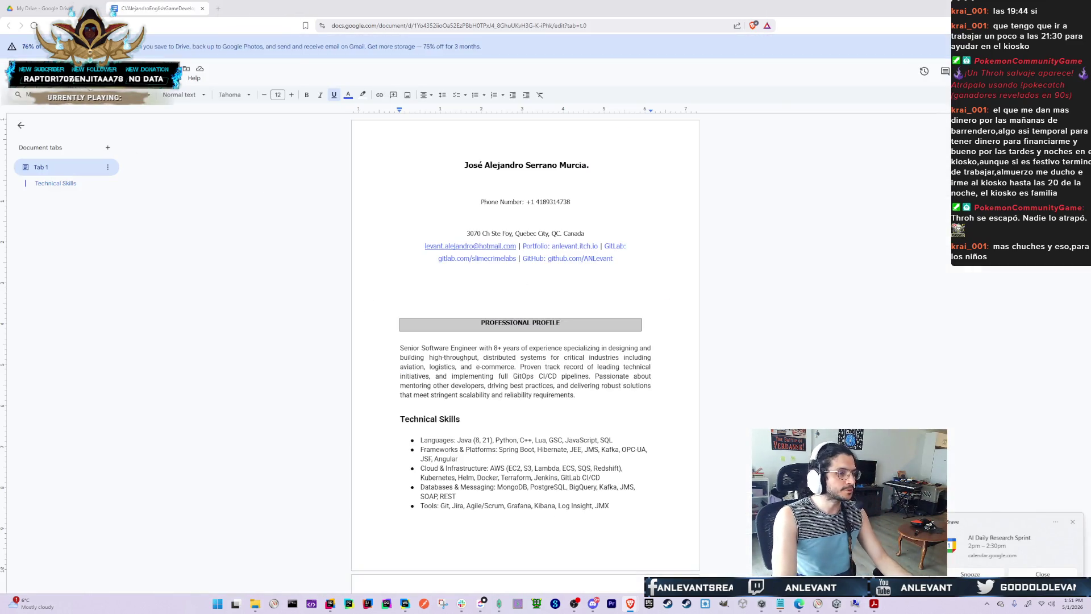
Find the downloaded CV PDF in File Explorer's Downloads folder and preview it
key(alt+Tab)
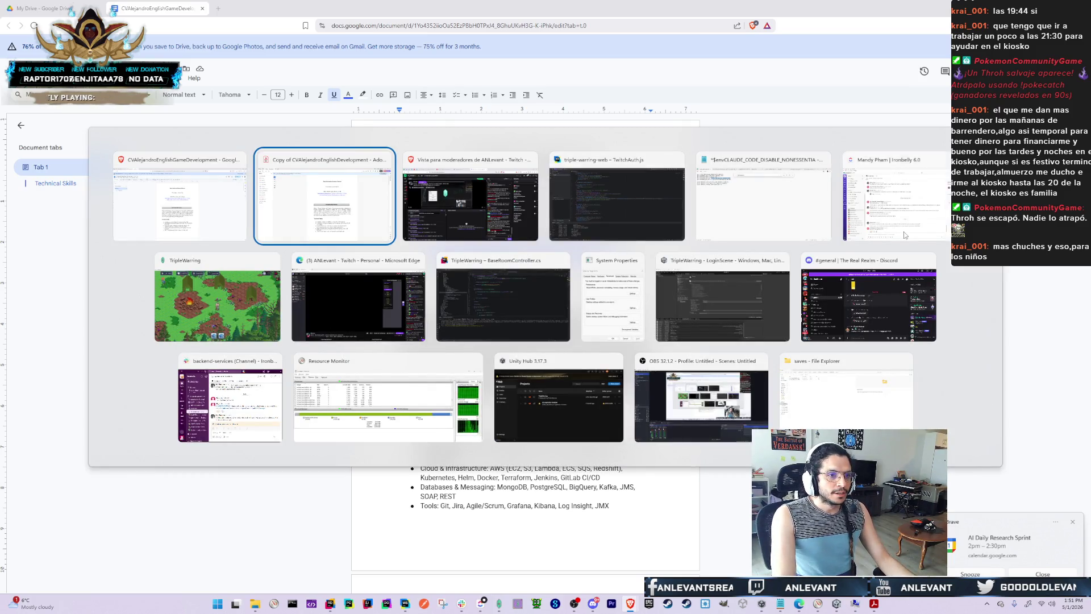
key(Escape)
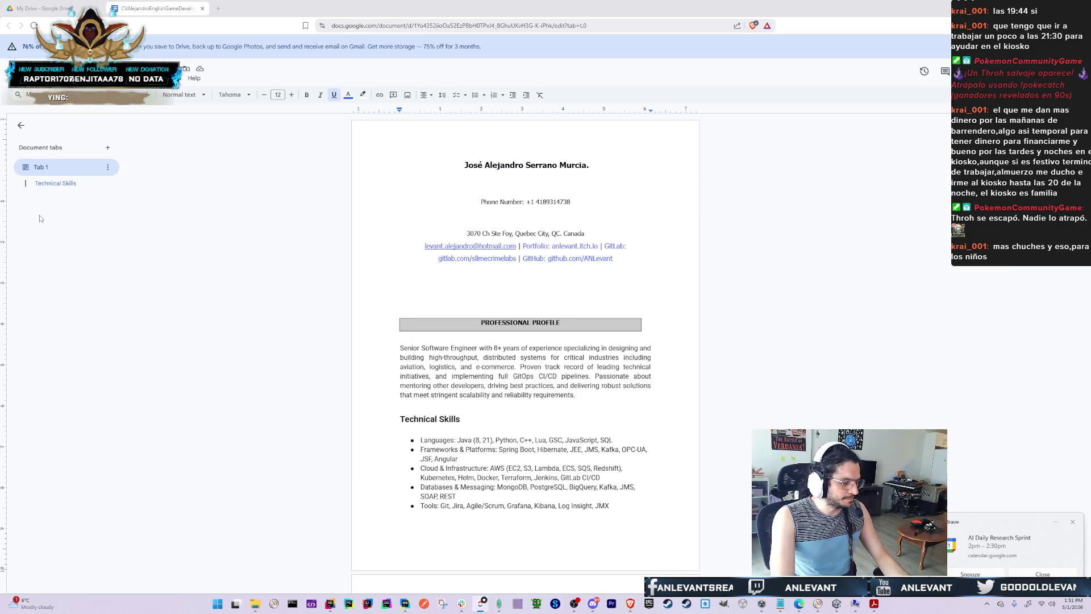
key(ctrl+k)
key(Escape)
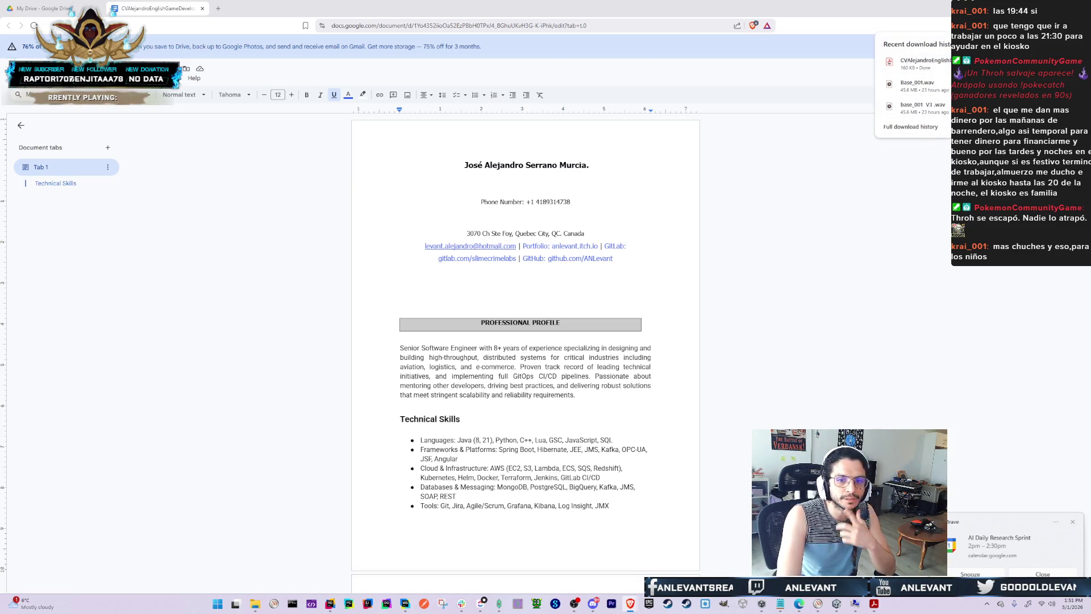
key(super+e)
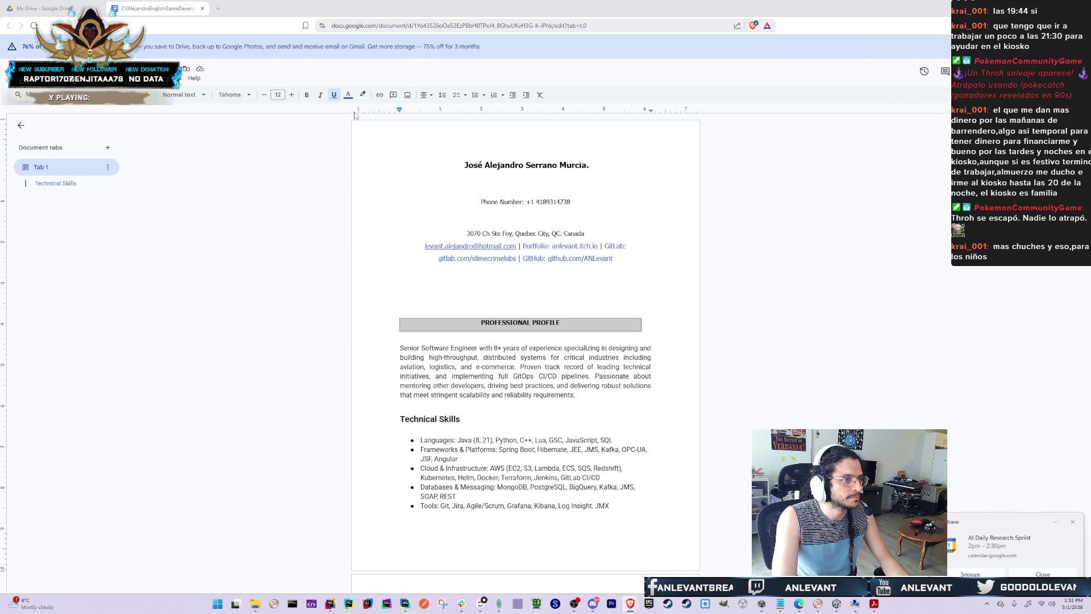
click(21, 137)
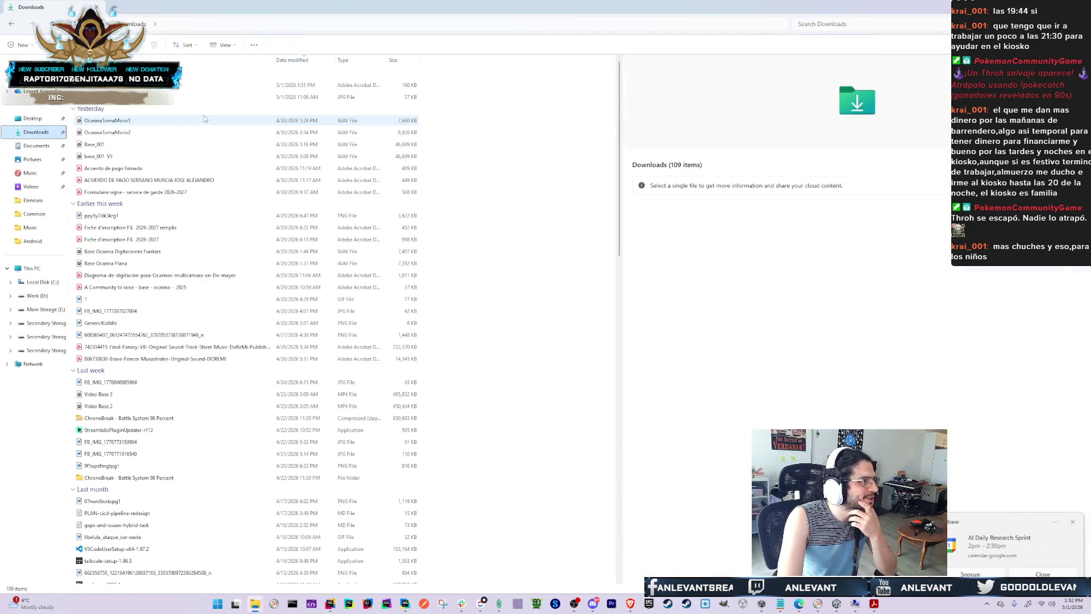
click(171, 85)
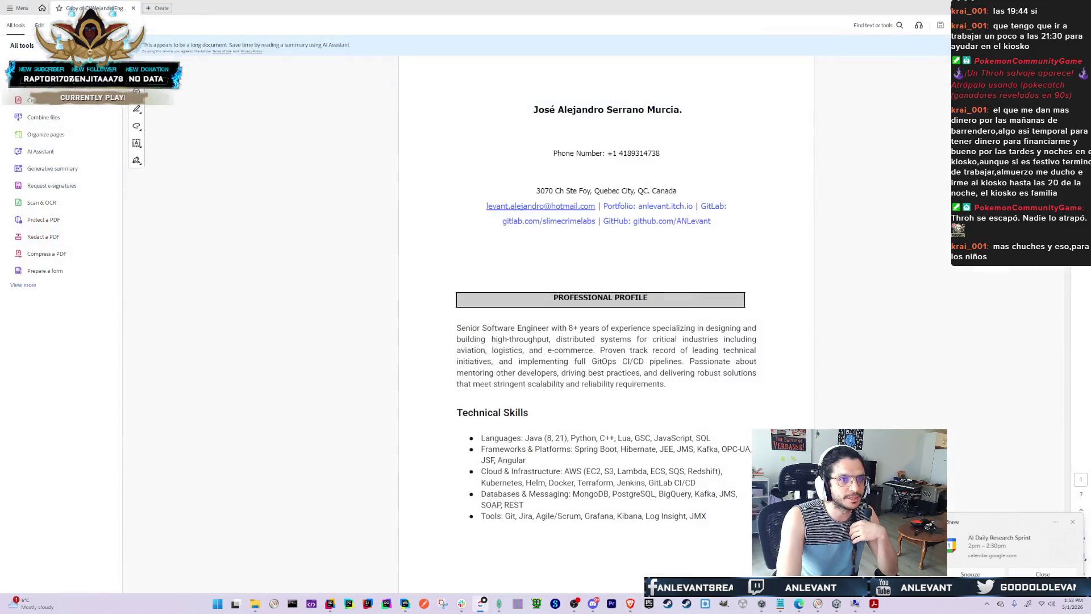
Switch to the WebStorm project showing TwitchAuth.js and dismiss the calendar notification
key(alt+Tab)
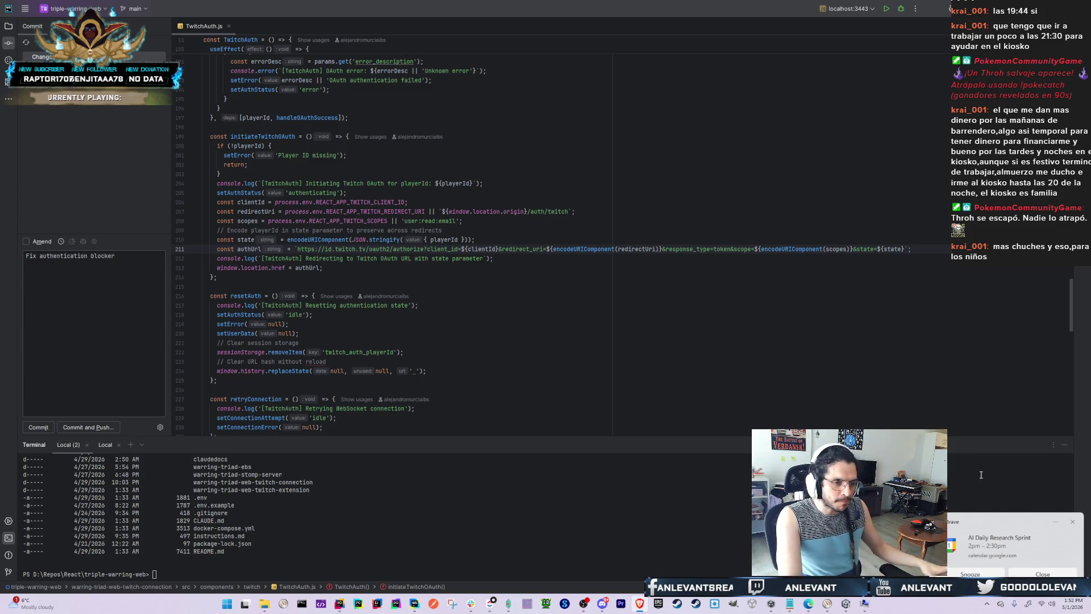
click(1072, 522)
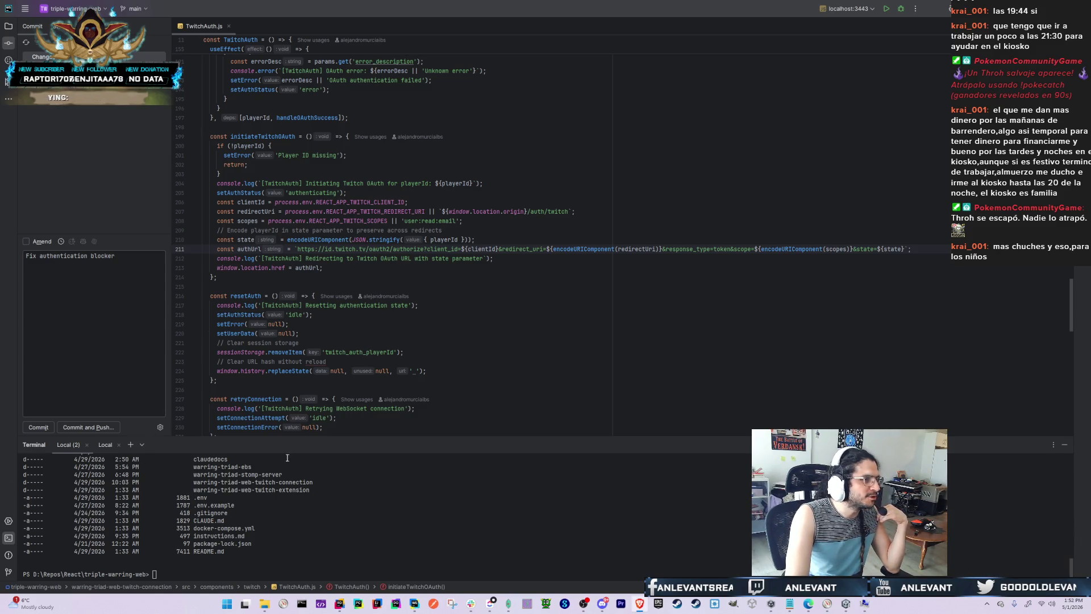
Show WebStorm's project tree, close the TwitchAuth.js tab, and switch to the Rider project
key(alt+1)
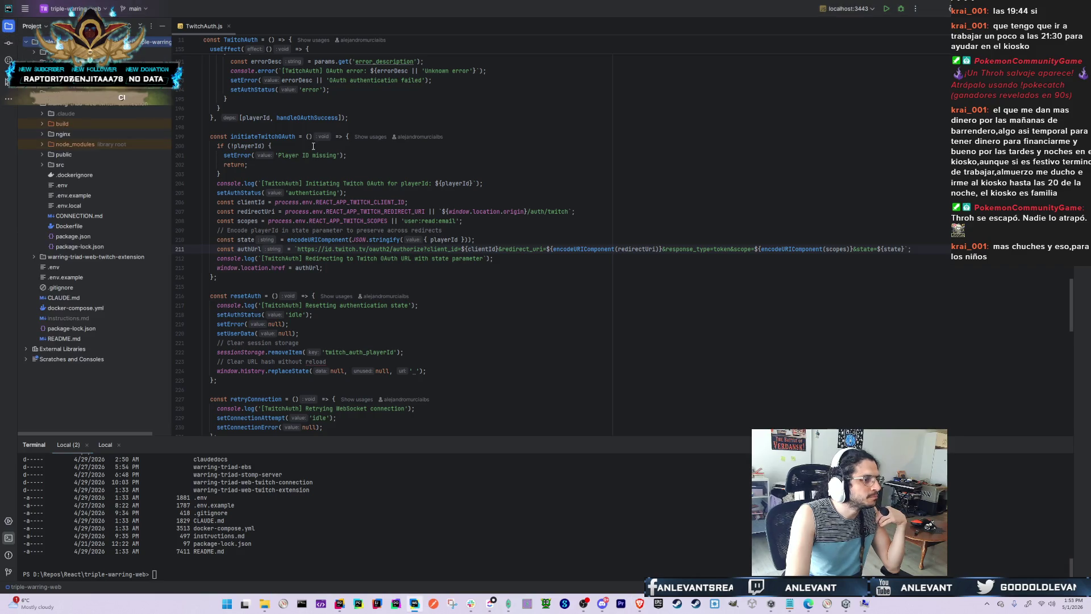
middle_click(214, 26)
key(alt+Tab)
key(Tab)
key(Tab)
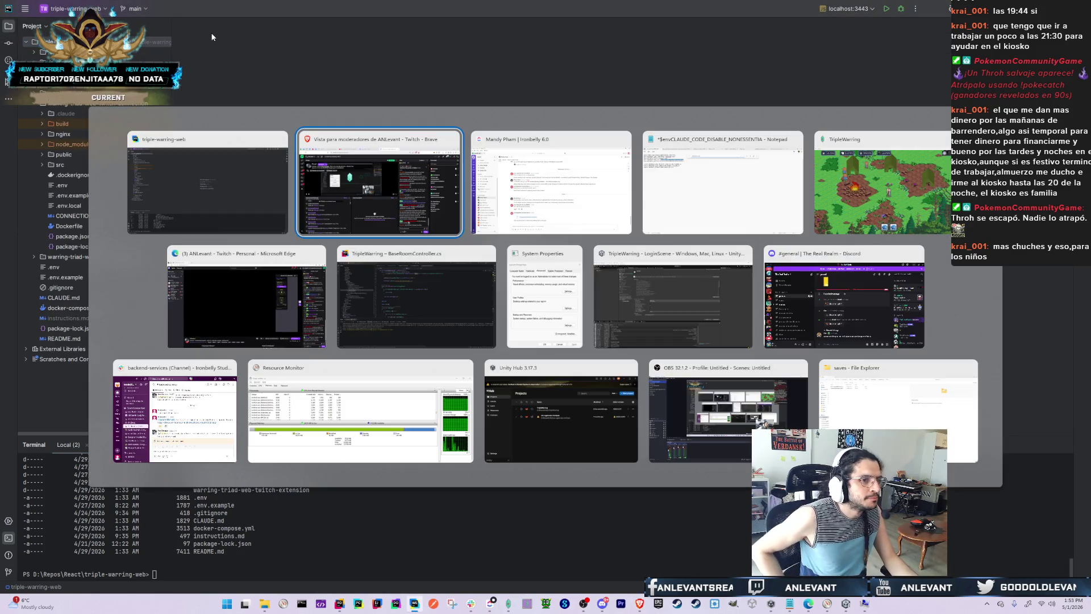
key(Tab)
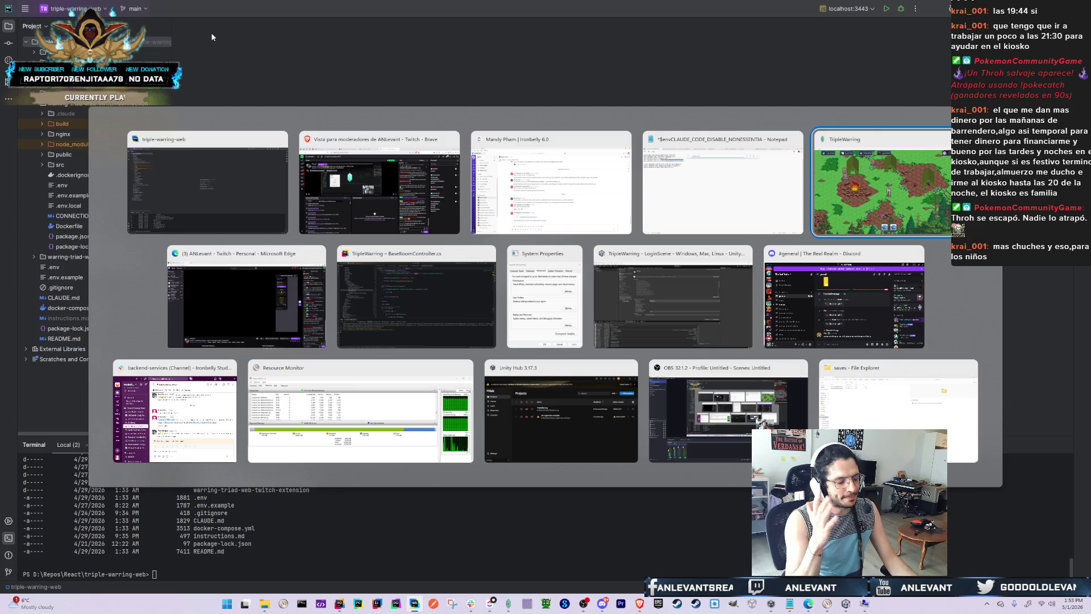
key(Tab)
key(Tab)
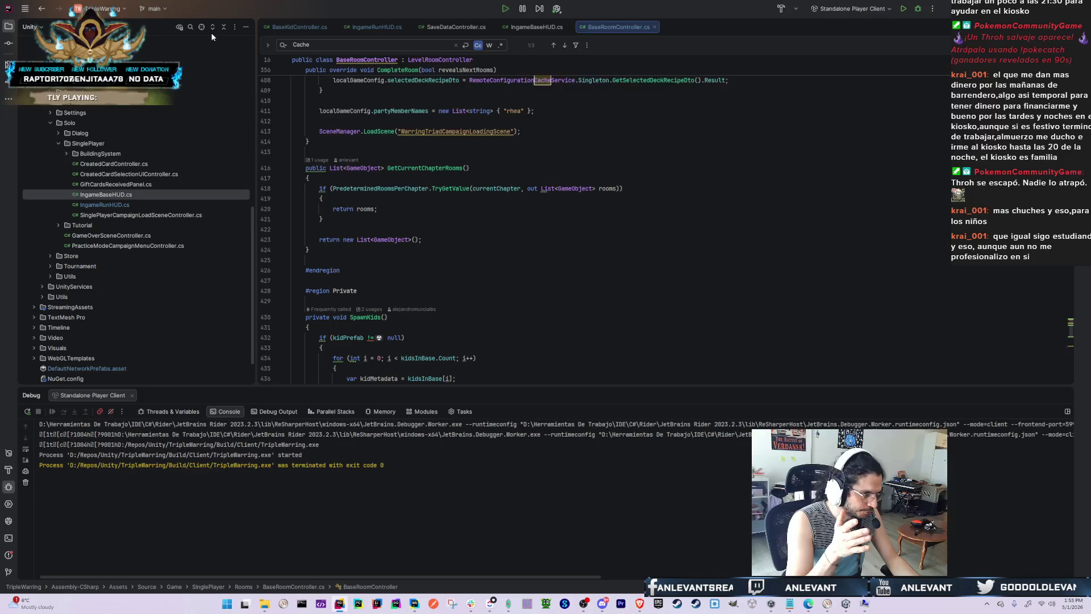
Cycle back through the WebStorm terminal and Rider to the browser's Twitch stream
key(alt+Tab)
key(Tab)
key(Tab)
key(Tab)
key(shift+Tab)
key(shift+Tab)
key(shift+Tab)
click(243, 575)
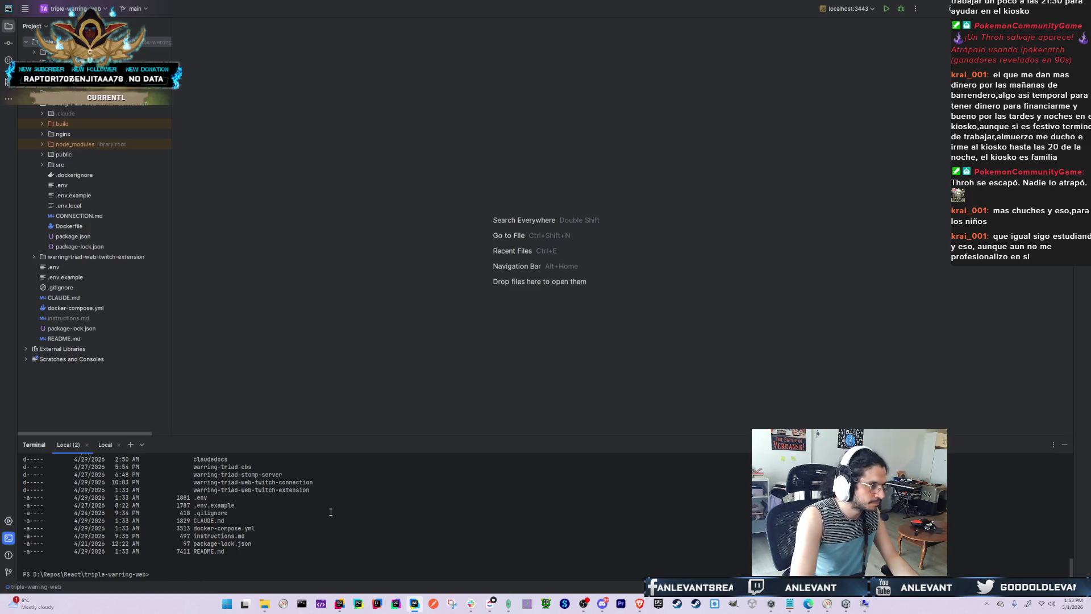
key(alt+Tab)
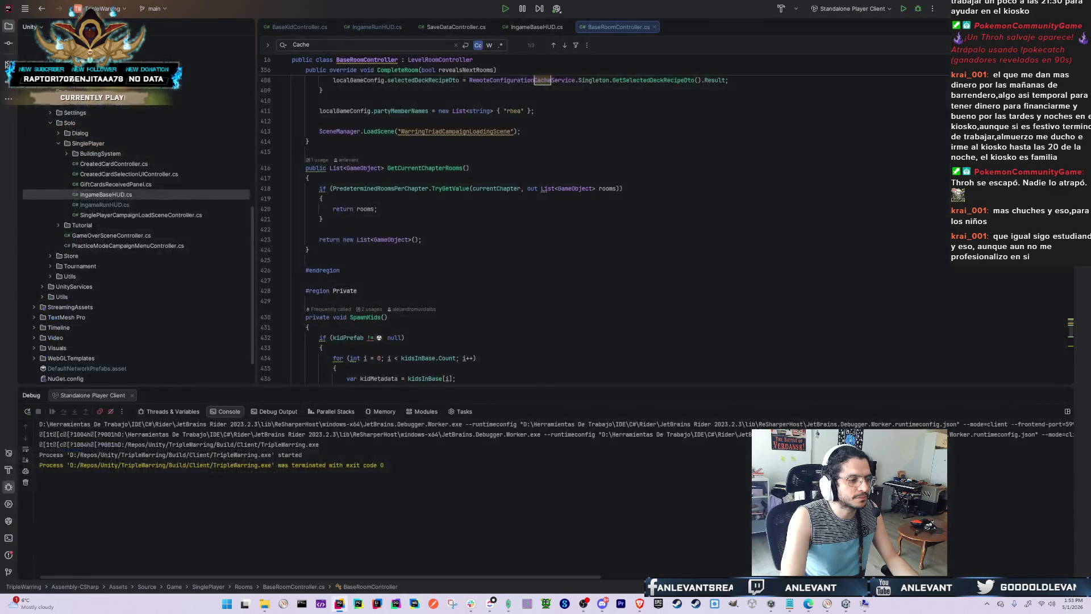
key(alt+Tab)
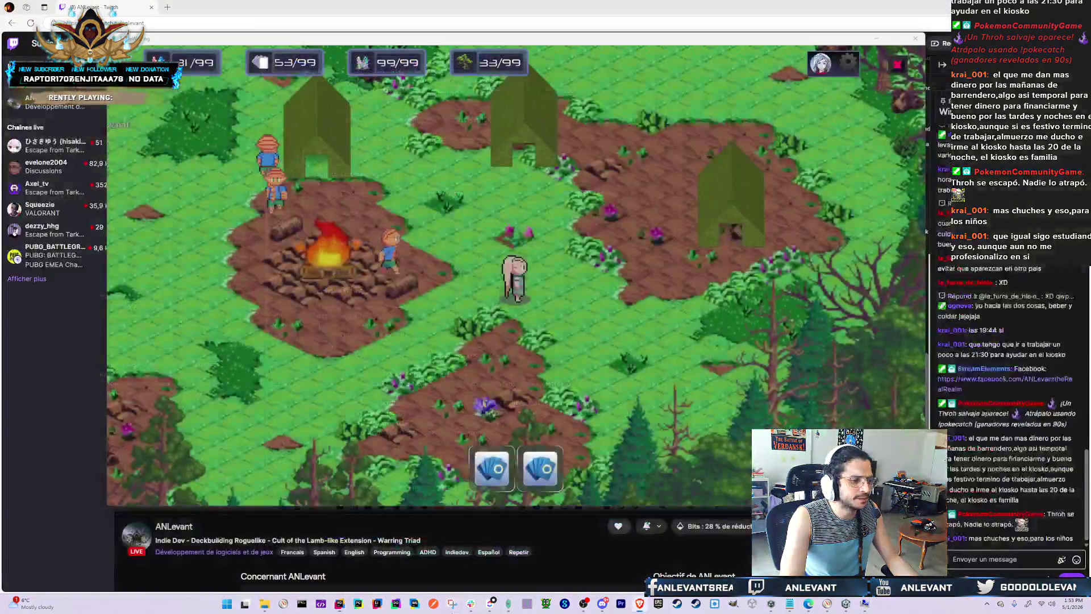
Launch Claude Code in a new Command Prompt, trust the home folder, and run /model default
key(super)
text(obs)
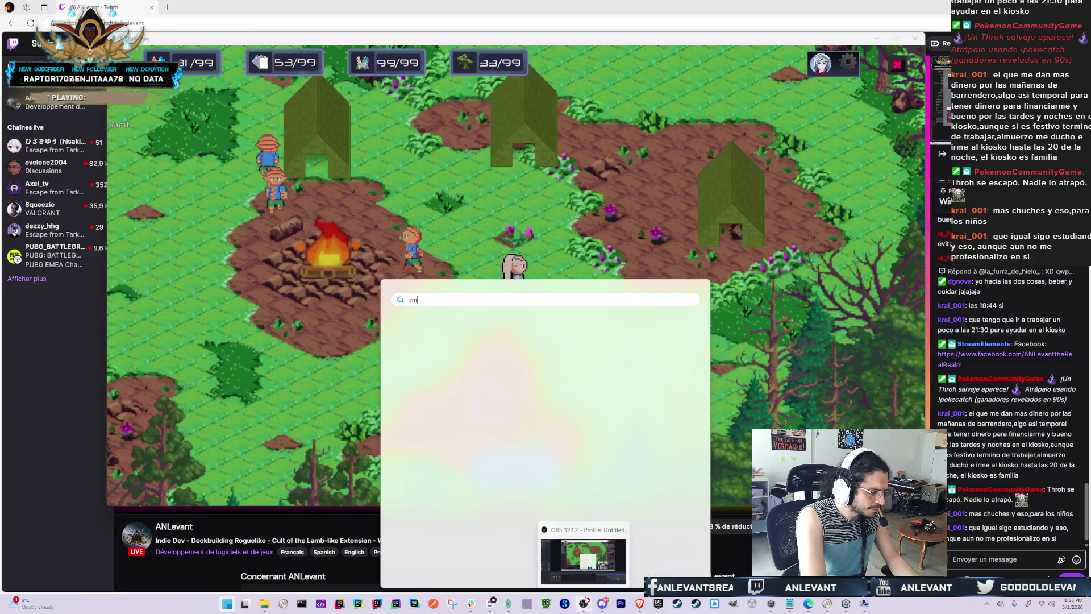
key(Escape)
key(ctrl+alt+t)
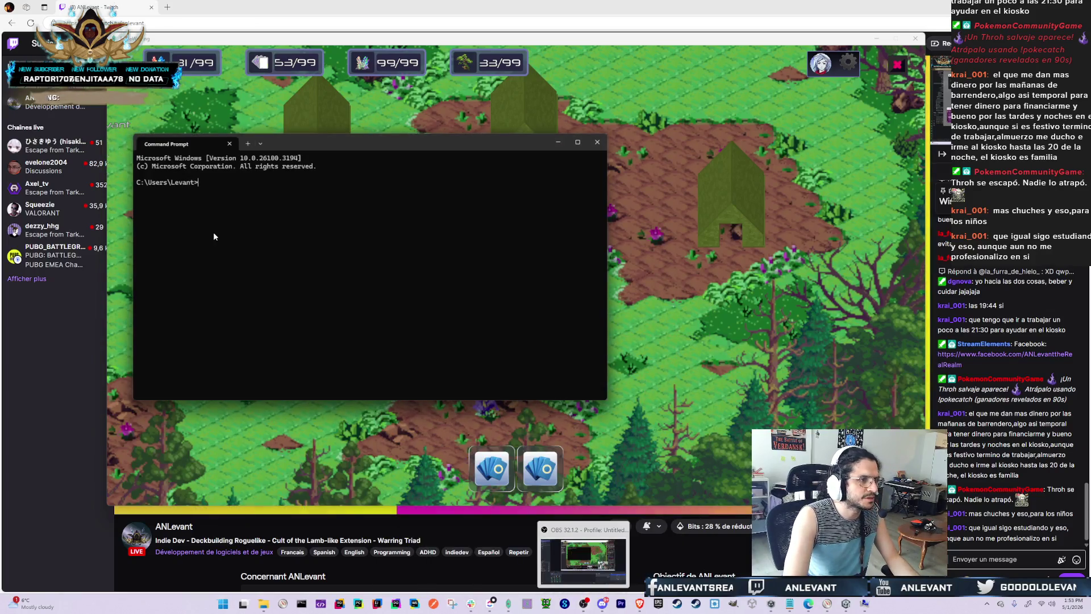
text(claude)
key(Return)
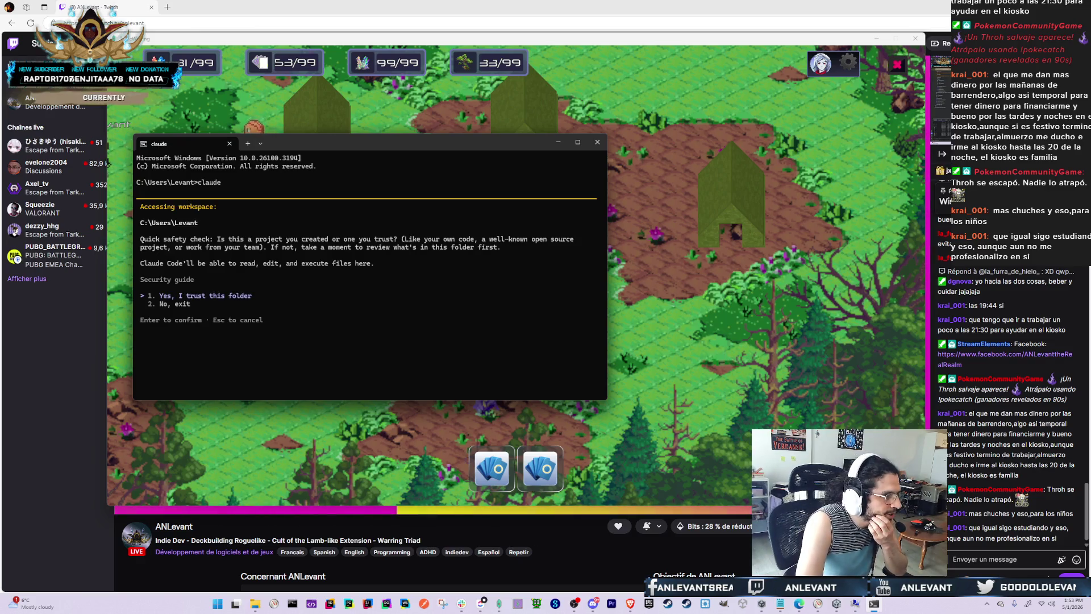
key(Return)
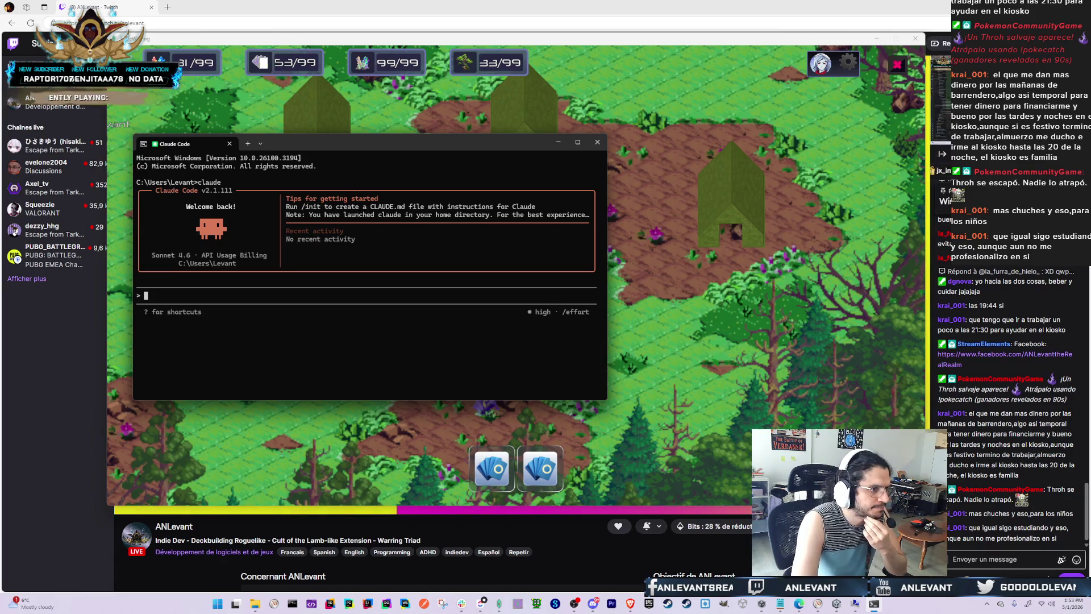
text(/model de)
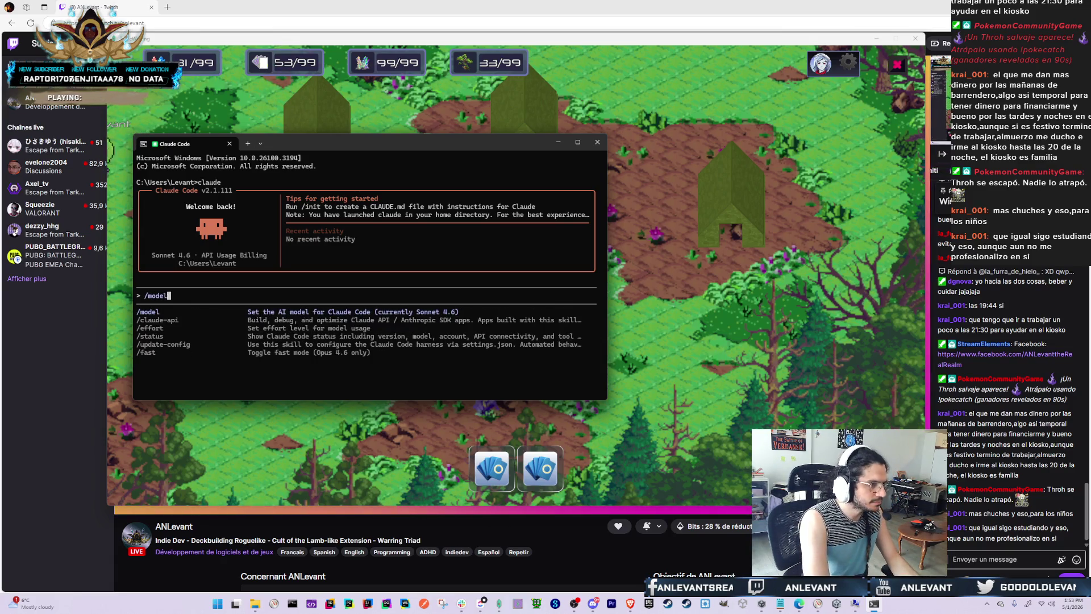
text(fault)
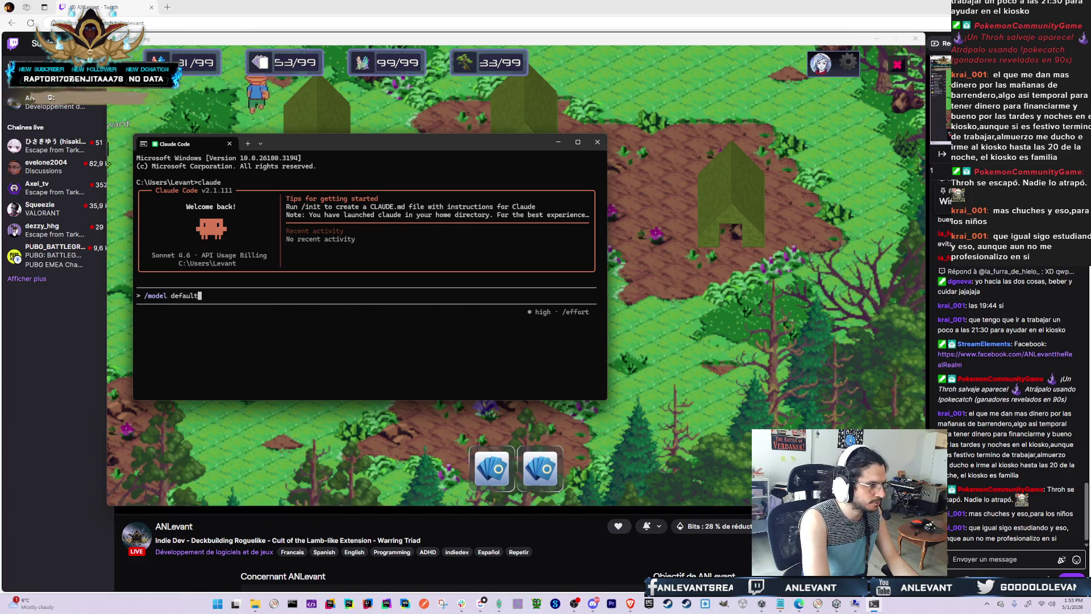
key(Return)
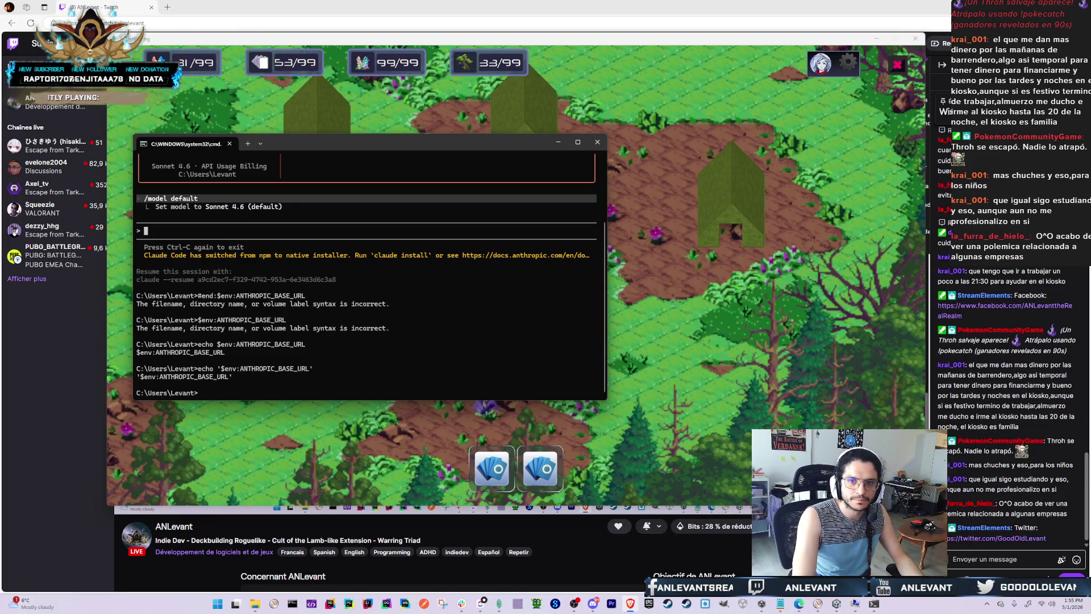
Cycle through the open windows and come back to the Command Prompt window
key(alt+Tab)
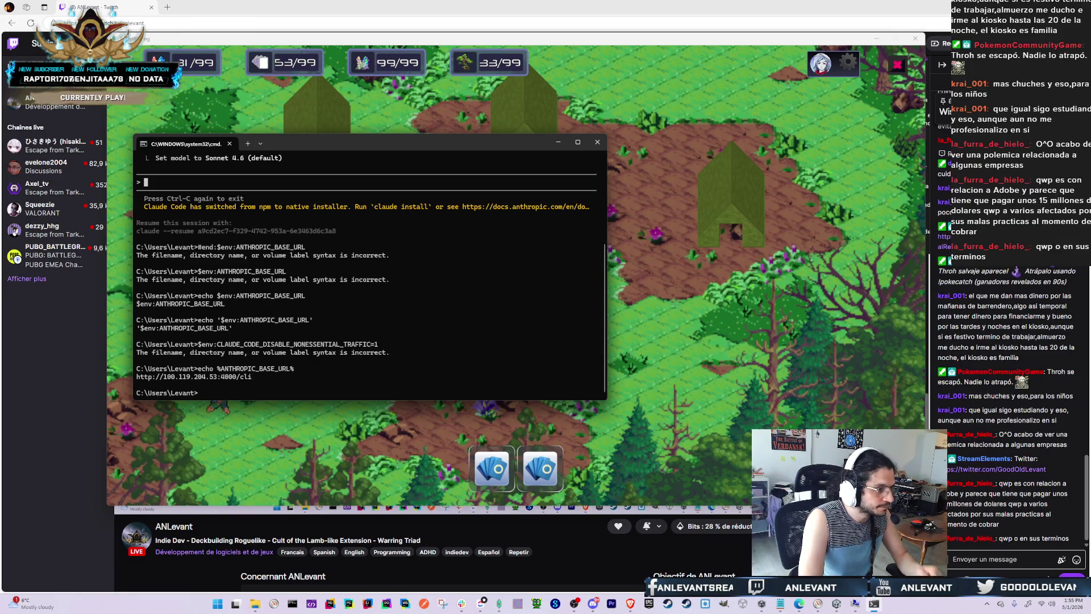
key(alt+Tab)
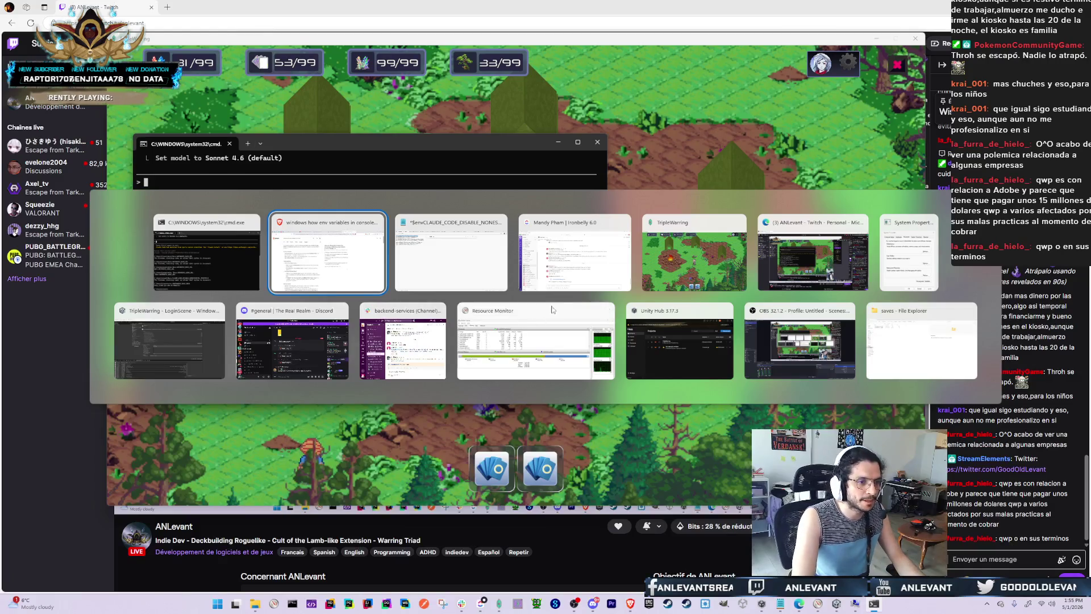
key(Tab)
key(Tab)
key(Tab)
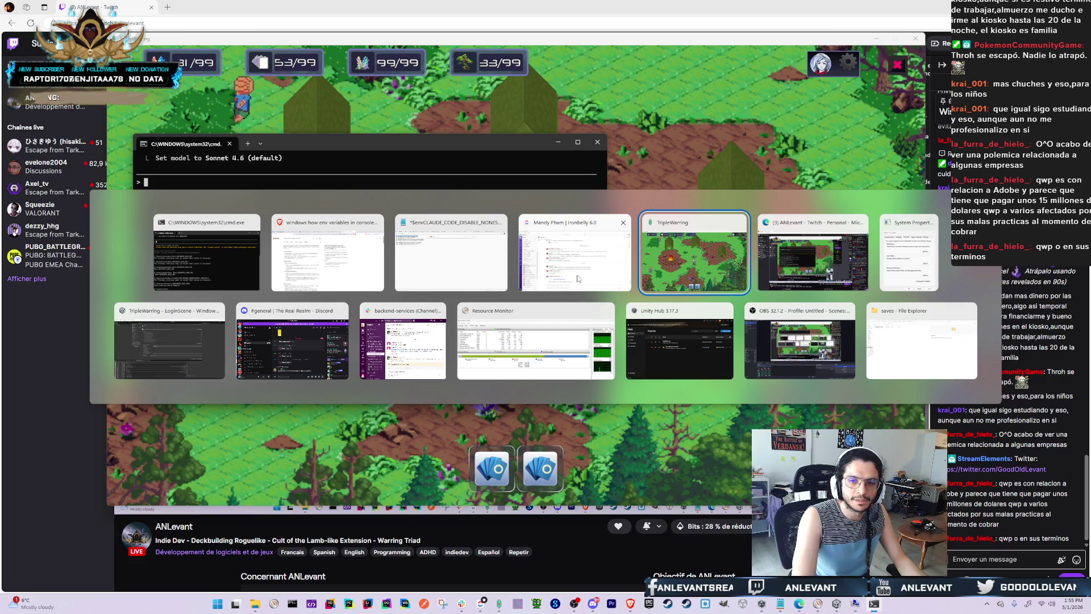
key(Escape)
key(alt+Tab)
key(Escape)
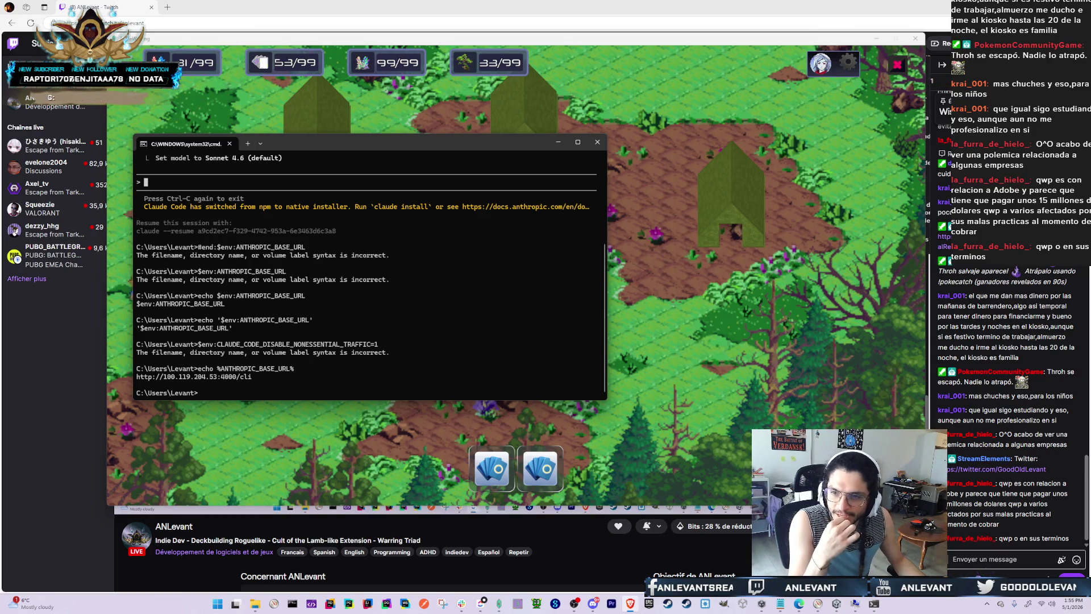
key(alt+Tab)
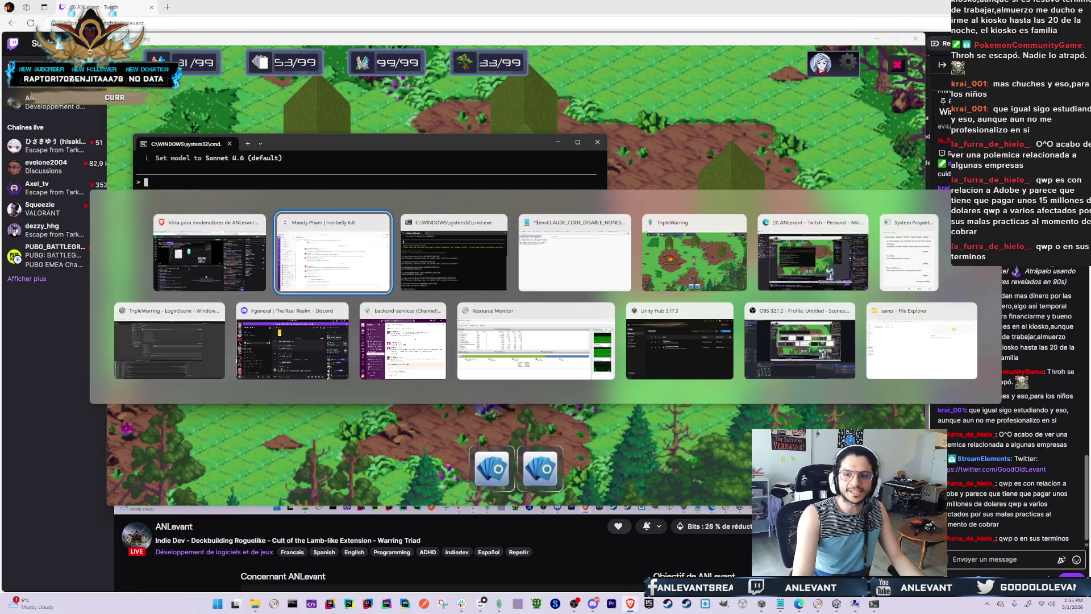
key(alt+Tab)
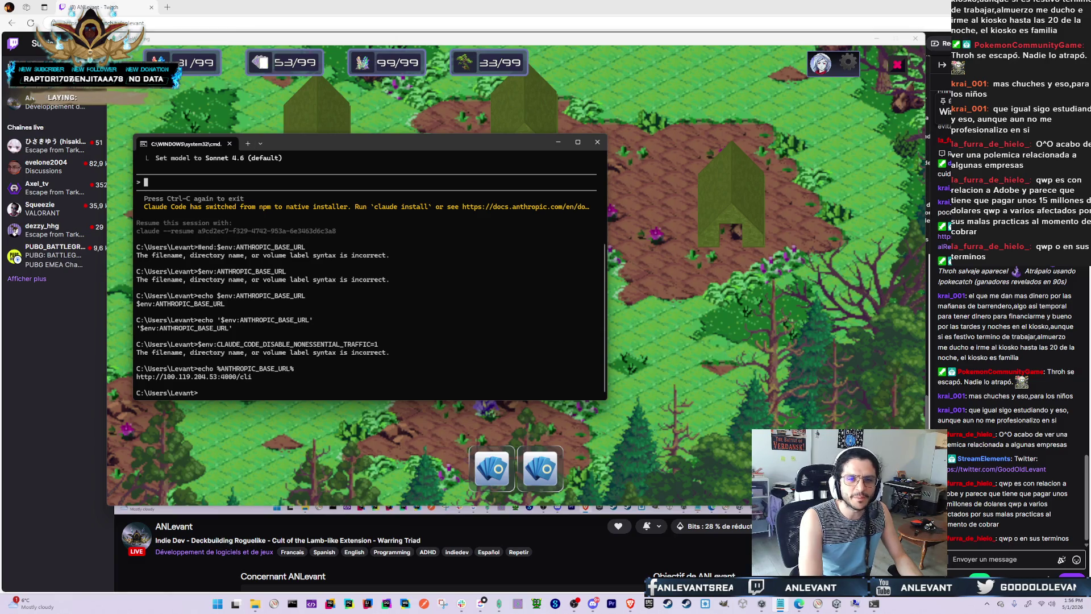
key(super)
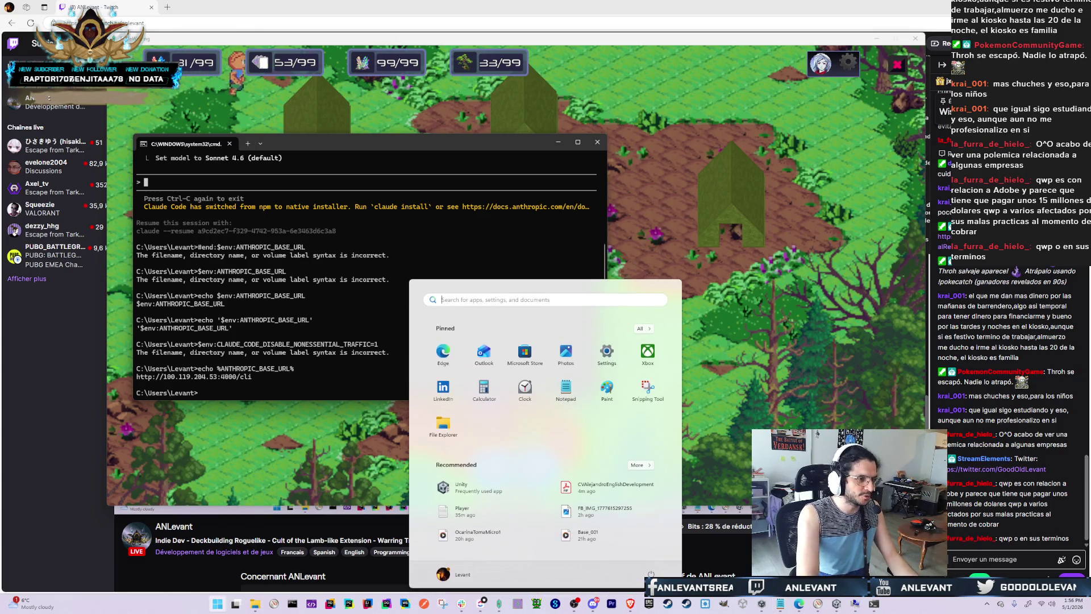
Search 'environment' and open the Environment Variables dialog from system settings
text(set)
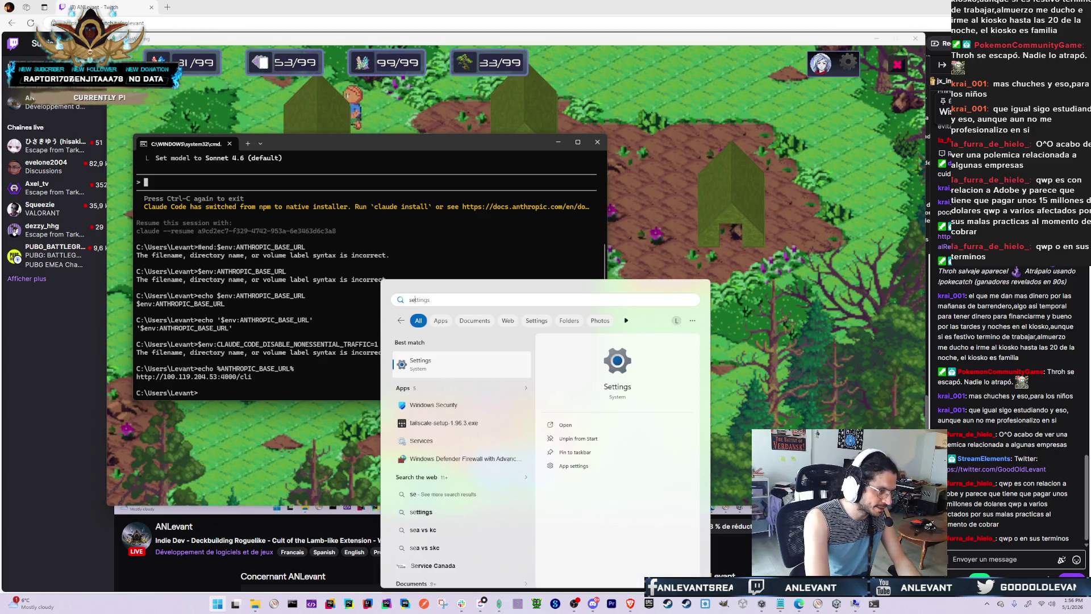
key(BackSpace)
key(BackSpace)
key(BackSpace)
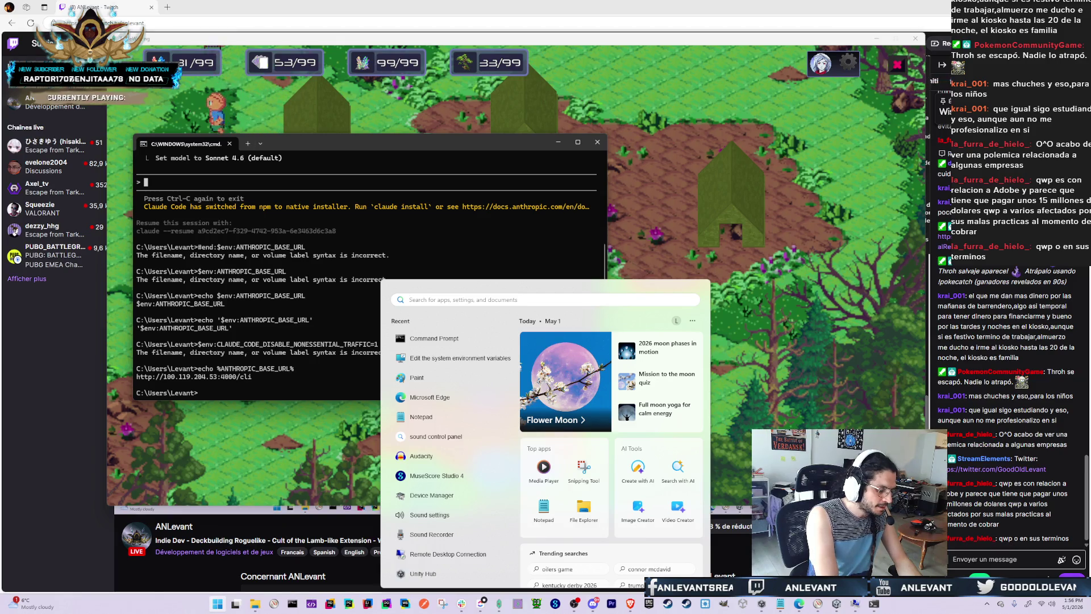
text(environem)
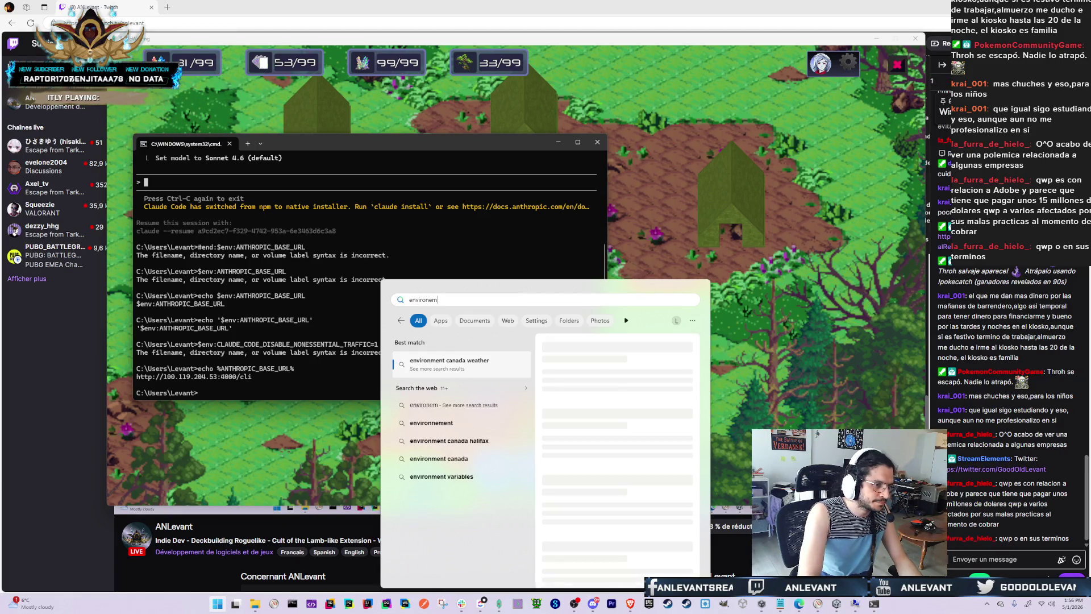
key(Return)
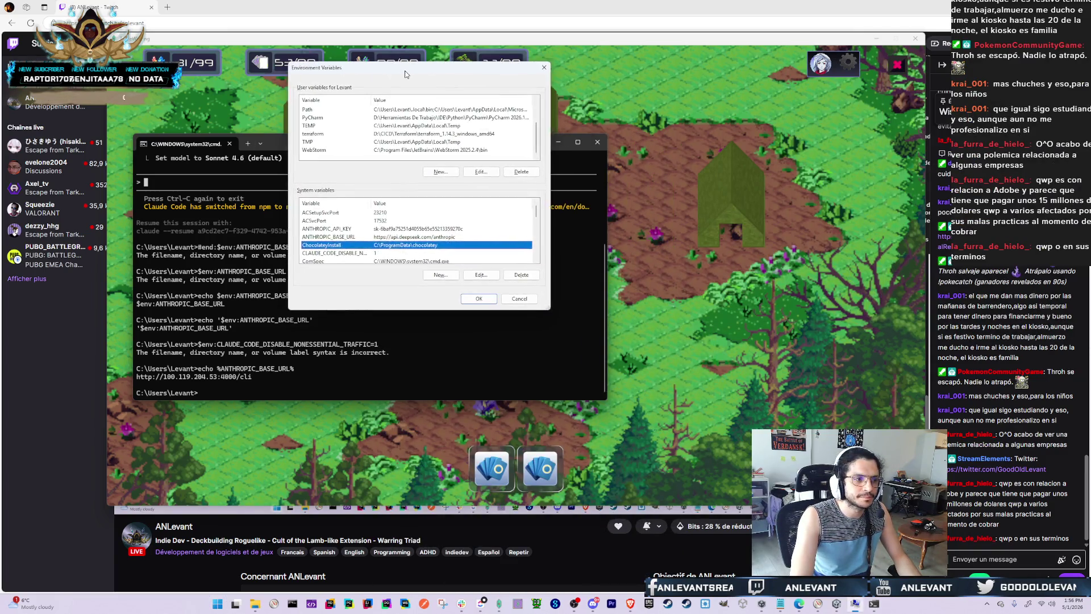
click(328, 229)
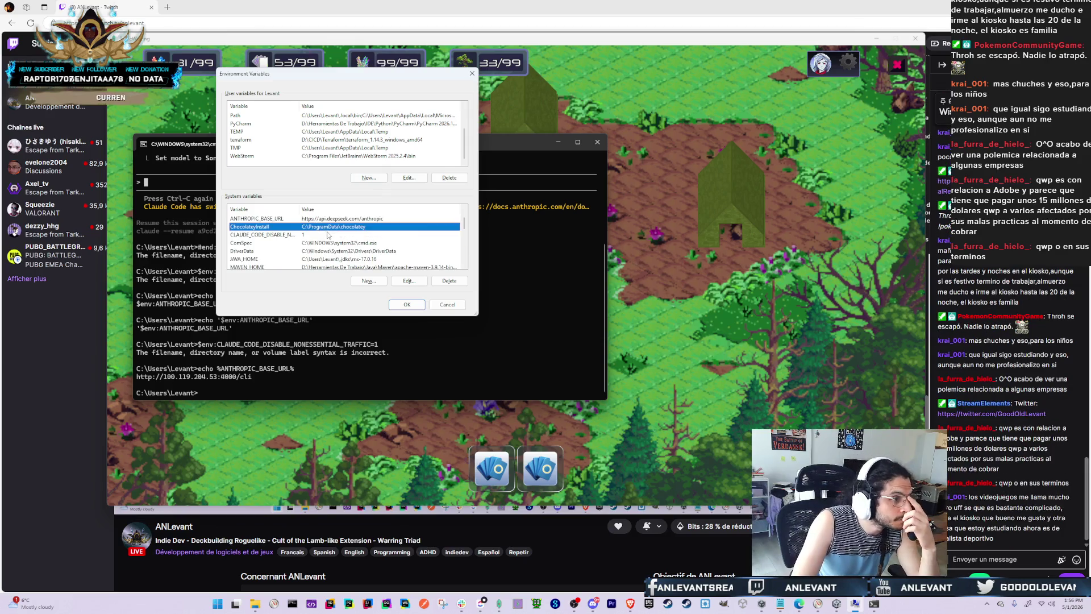
Review the user and system variables, including ANTHROPIC_BASE_URL, and close them unchanged
click(328, 233)
scroll(335, 242, down, 1)
scroll(339, 245, down, 5)
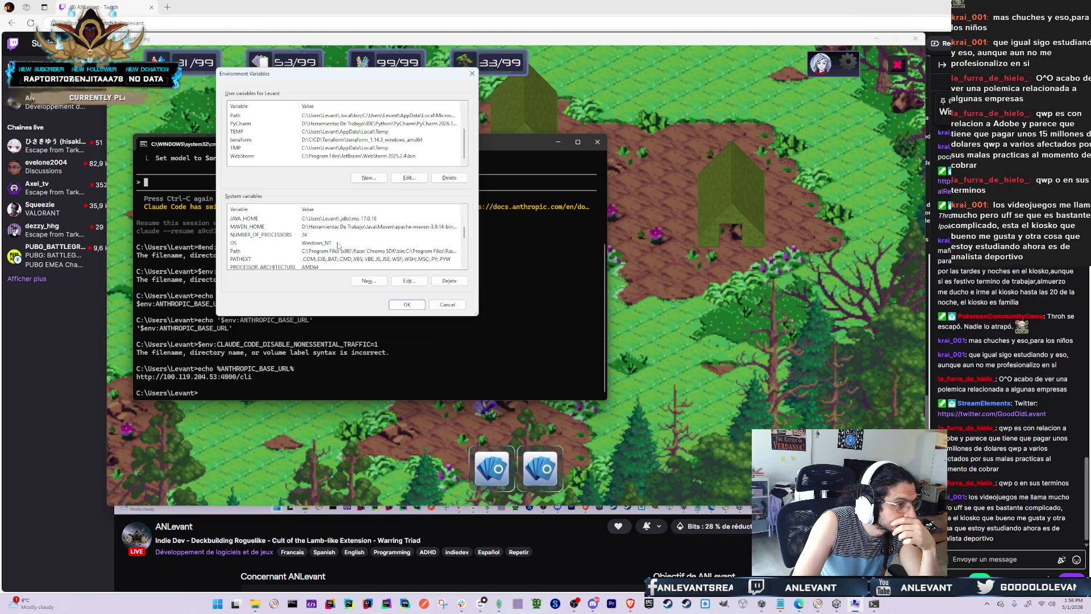
scroll(345, 249, up, 4)
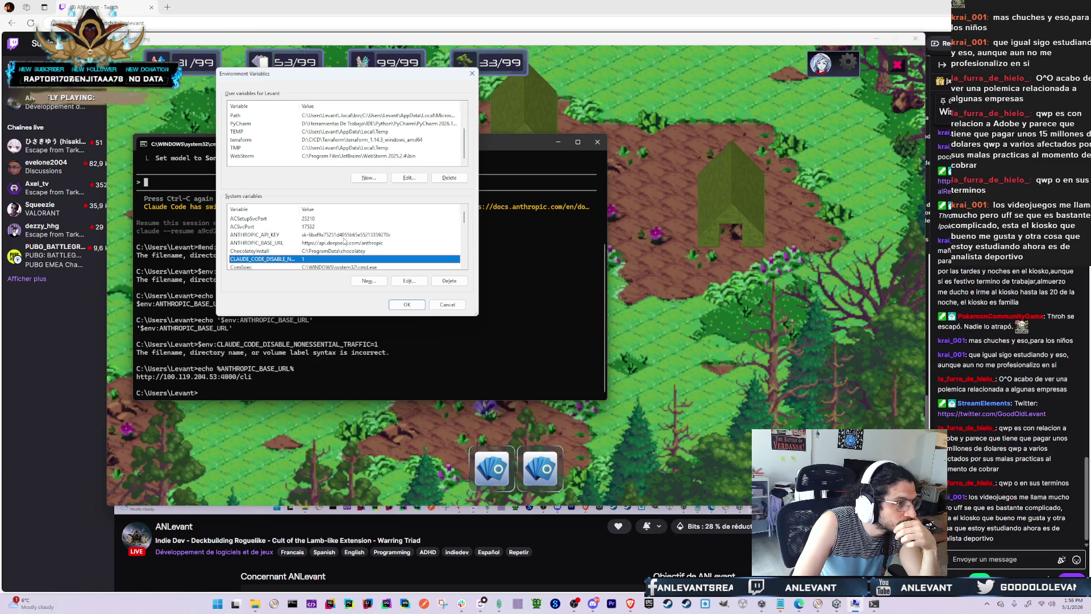
click(419, 124)
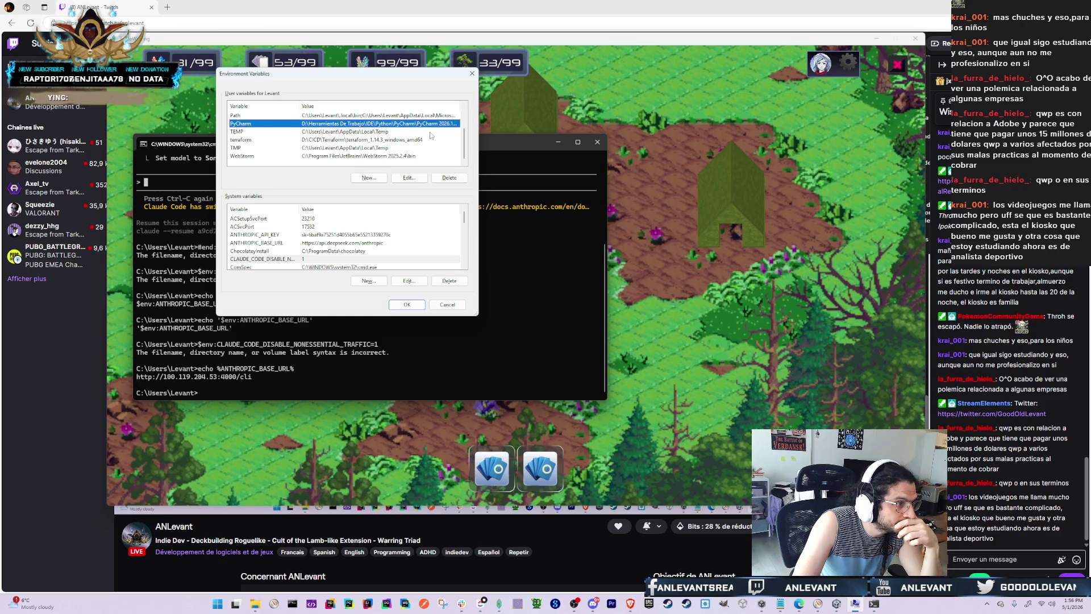
click(407, 304)
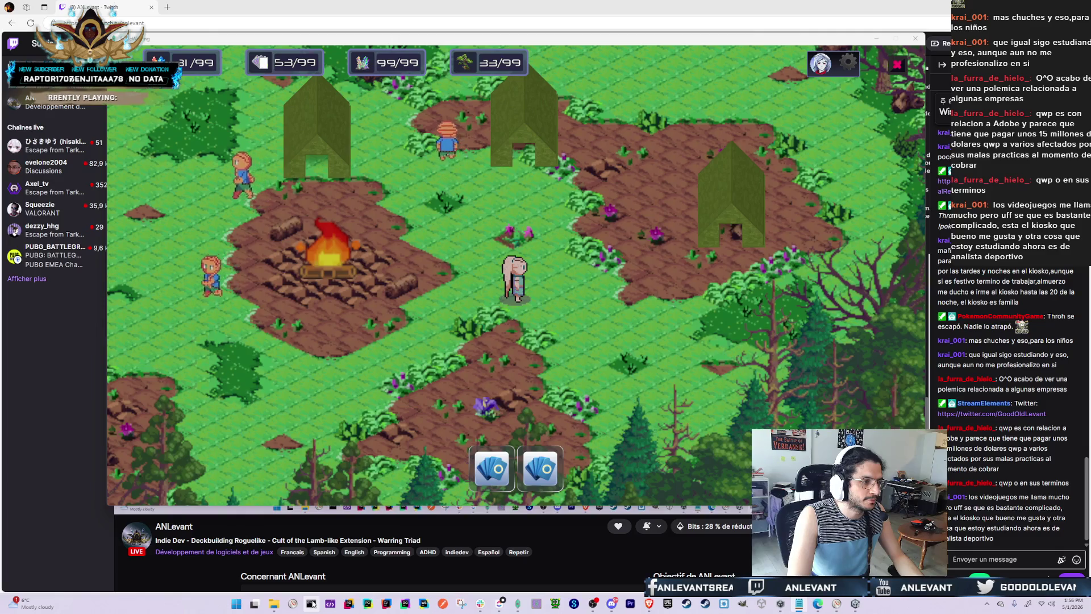
Open a new Command Prompt and run the $PROFILE command
click(319, 610)
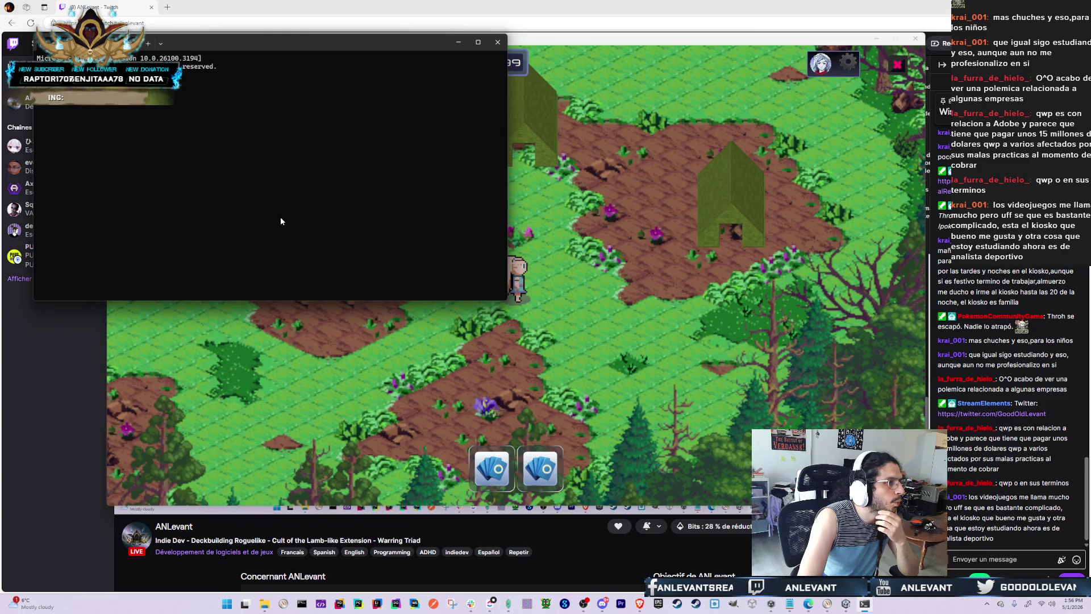
key(ctrl+v)
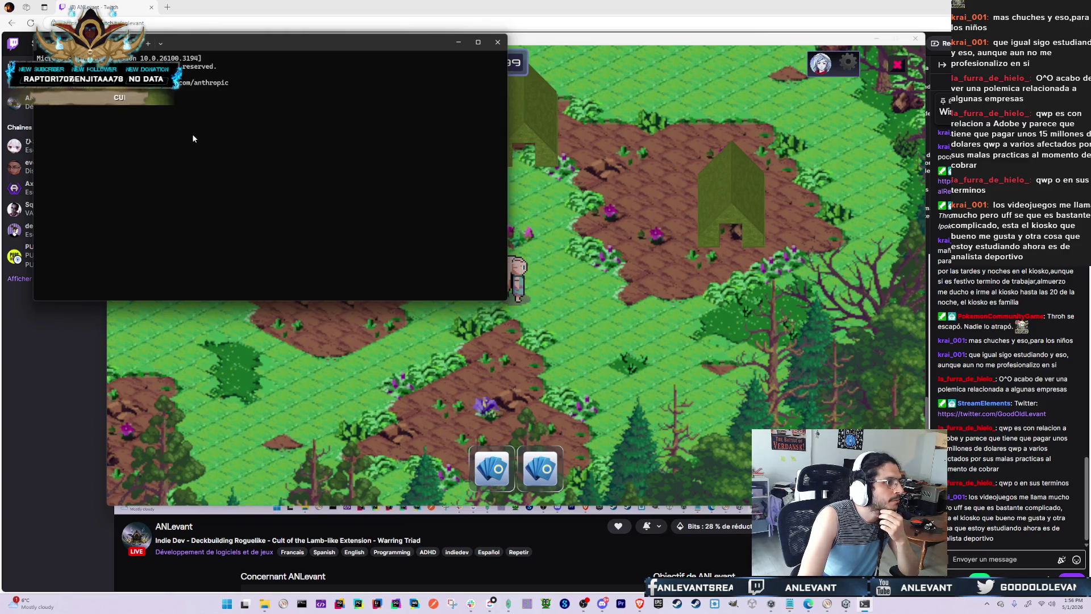
key(BackSpace)
key(Escape)
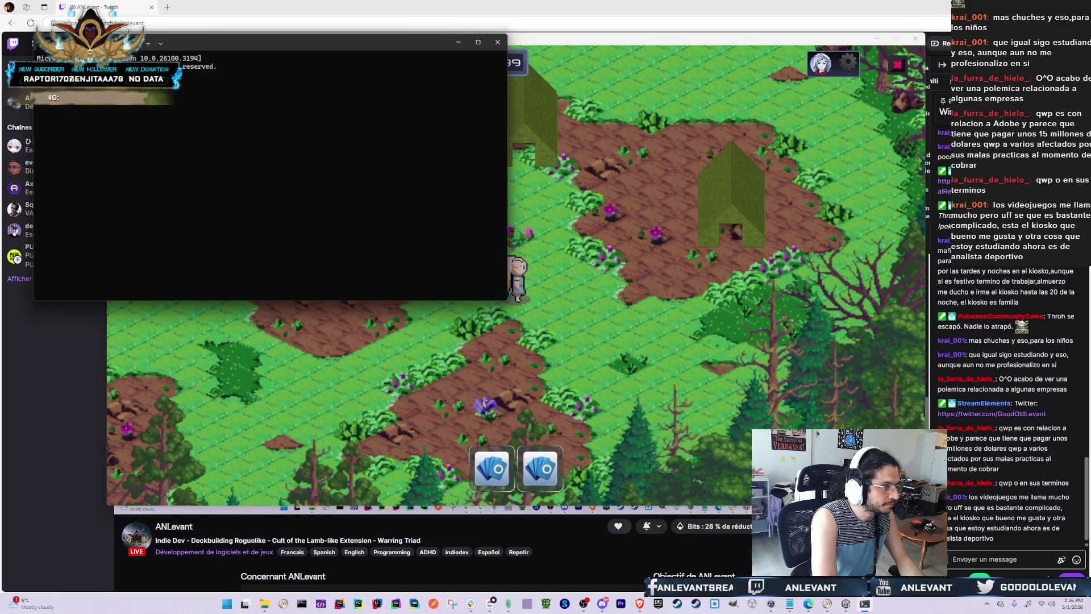
key(Return)
key(alt+Tab)
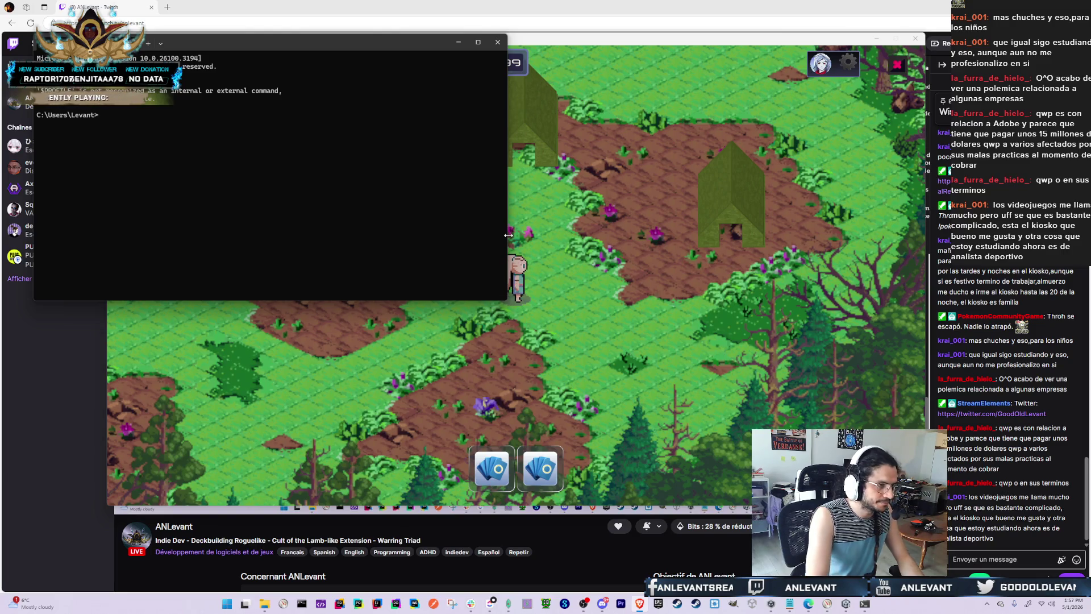
click(206, 206)
key(Up)
key(Escape)
text(echo $)
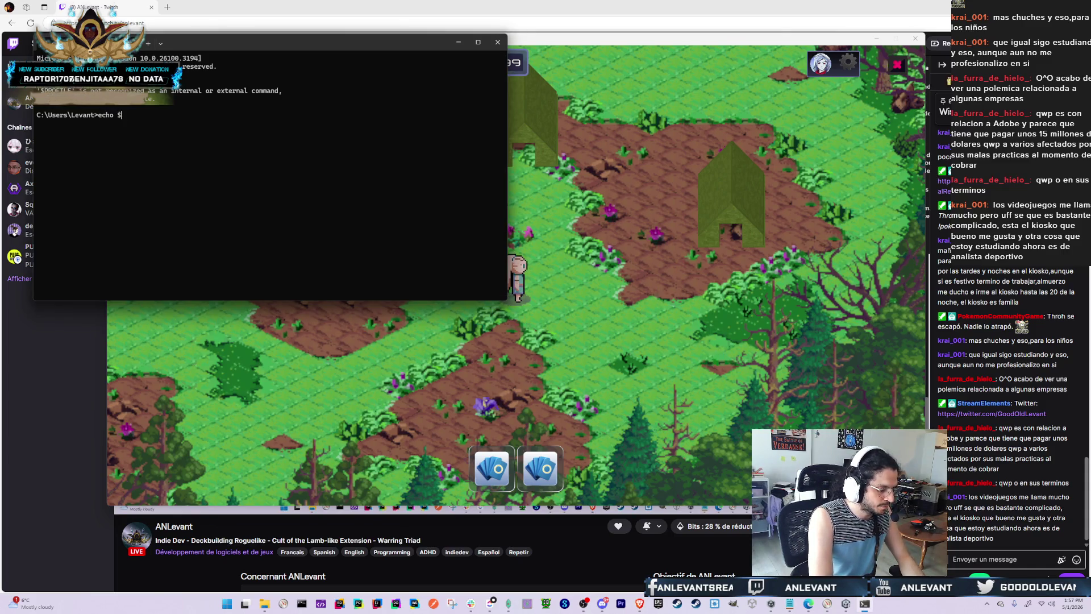
key(BackSpace)
text(%%)
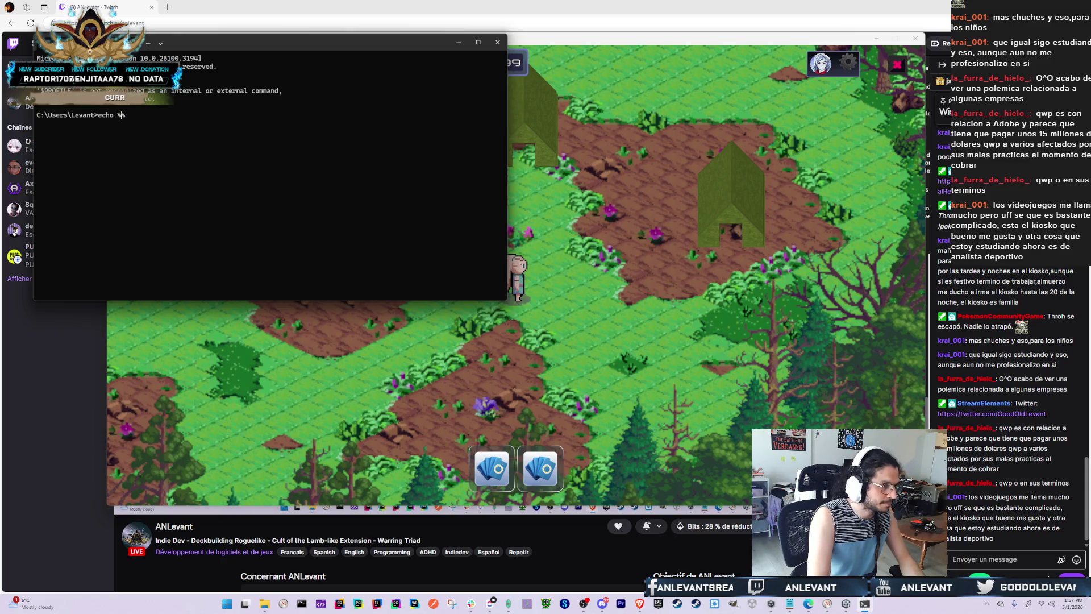
key(Left)
text(ANTH)
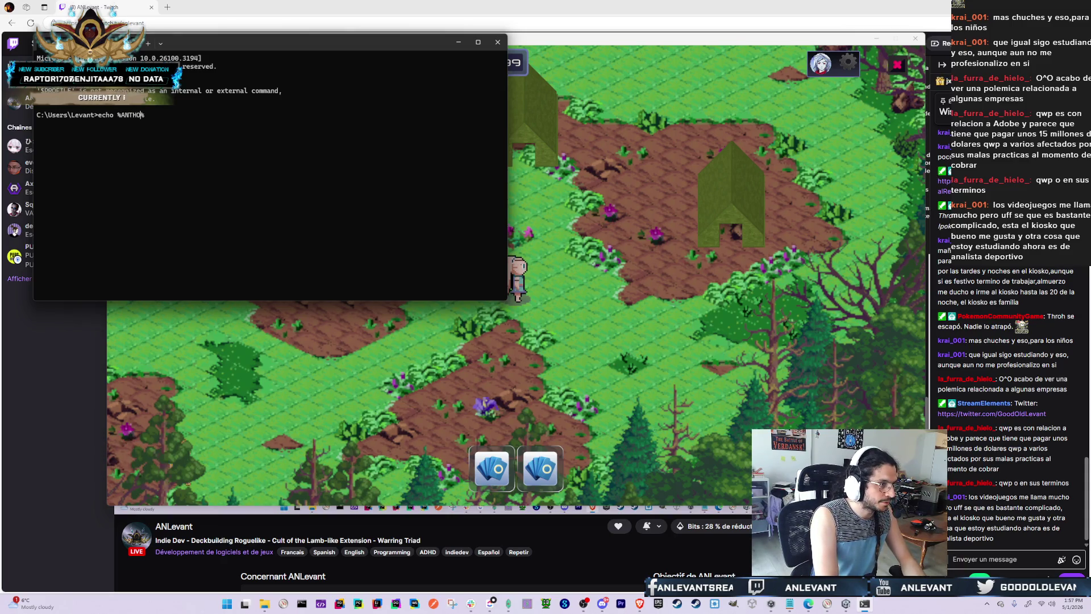
text(ROPIC_BA)
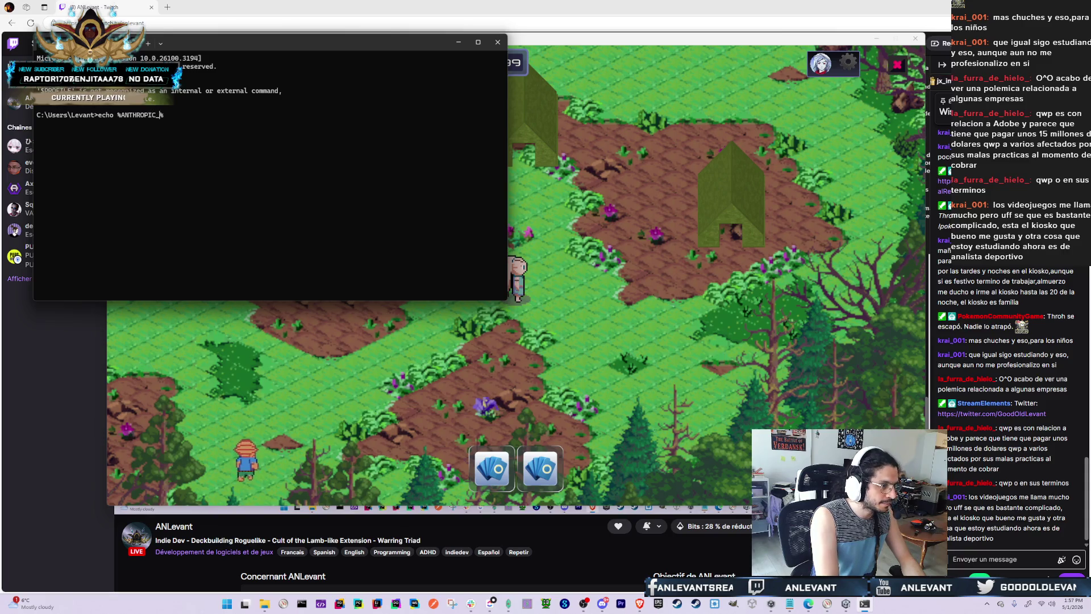
text(SE_URL)
key(Return)
Launch WebStorm from the taskbar
key(Up)
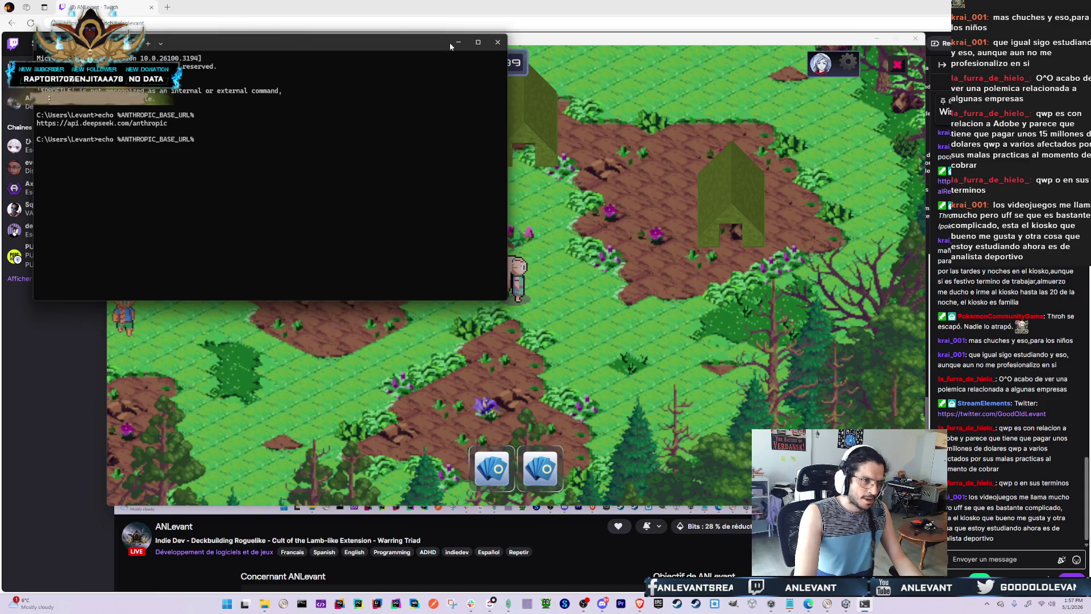
key(alt+Tab)
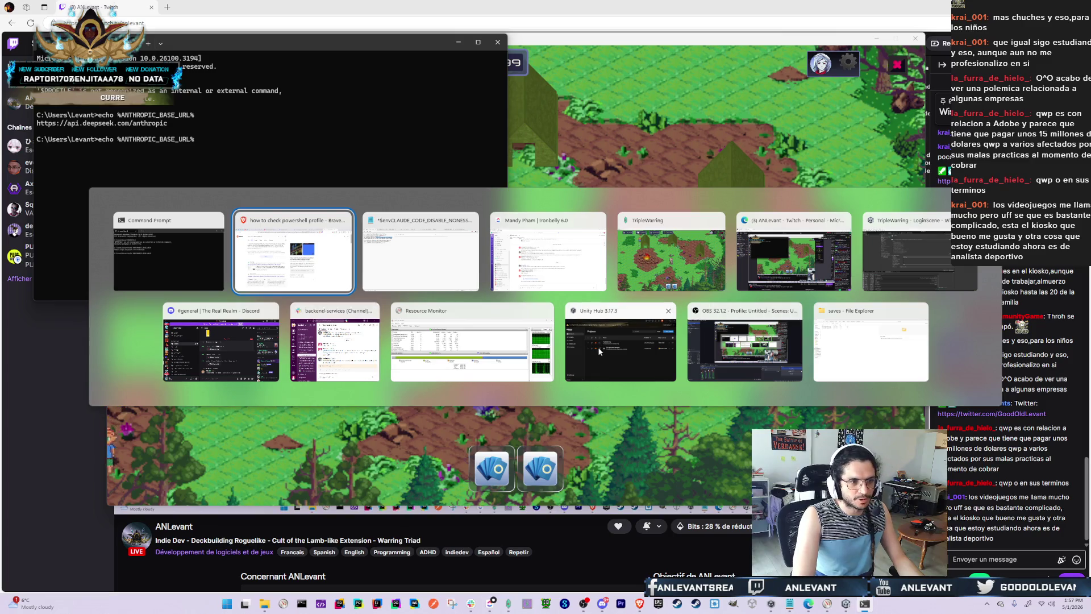
key(Escape)
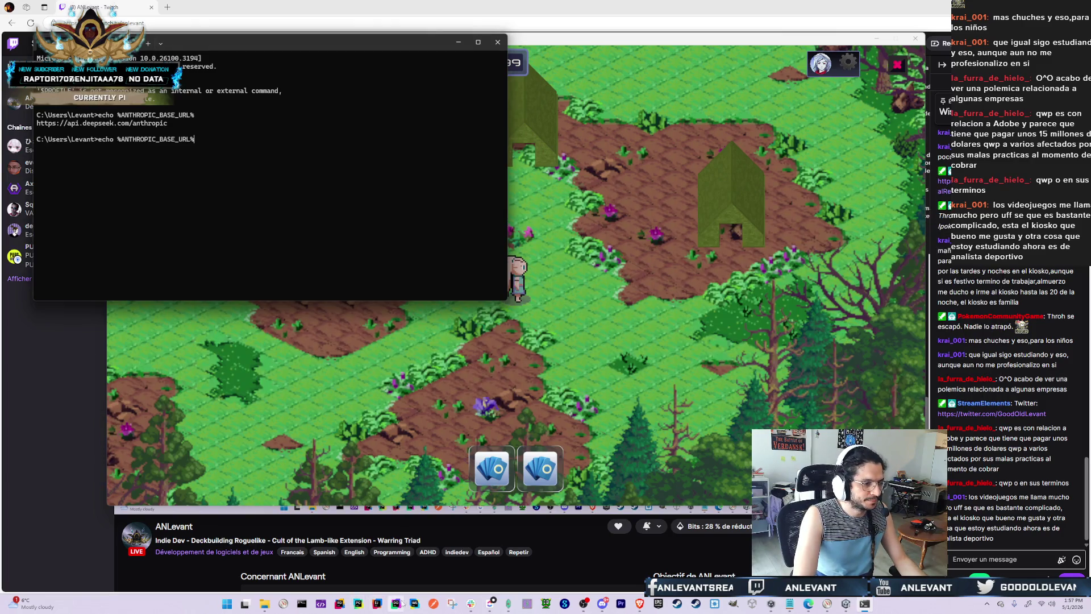
click(414, 604)
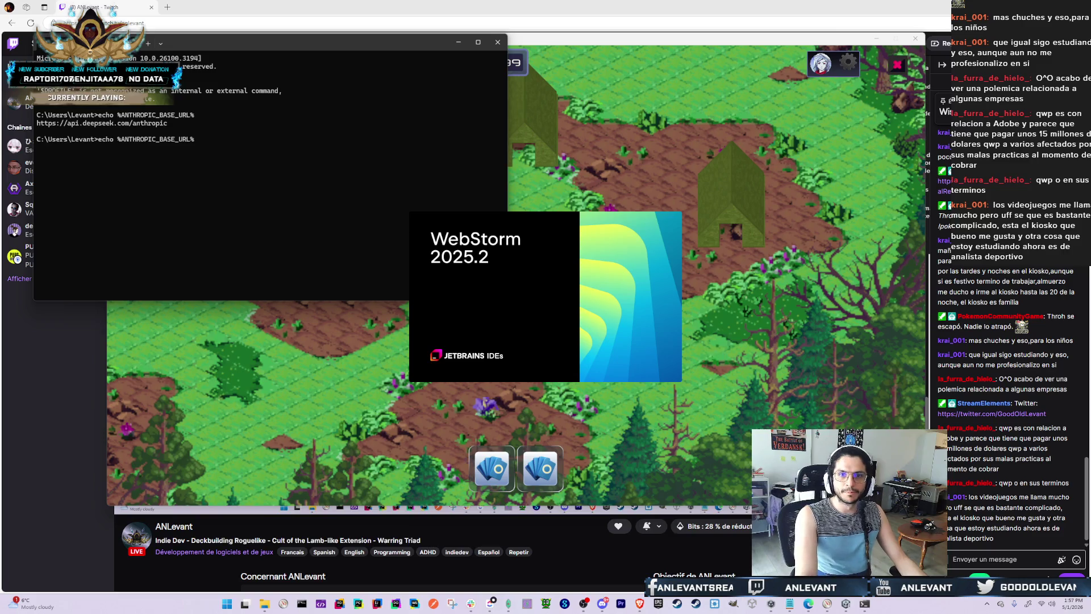
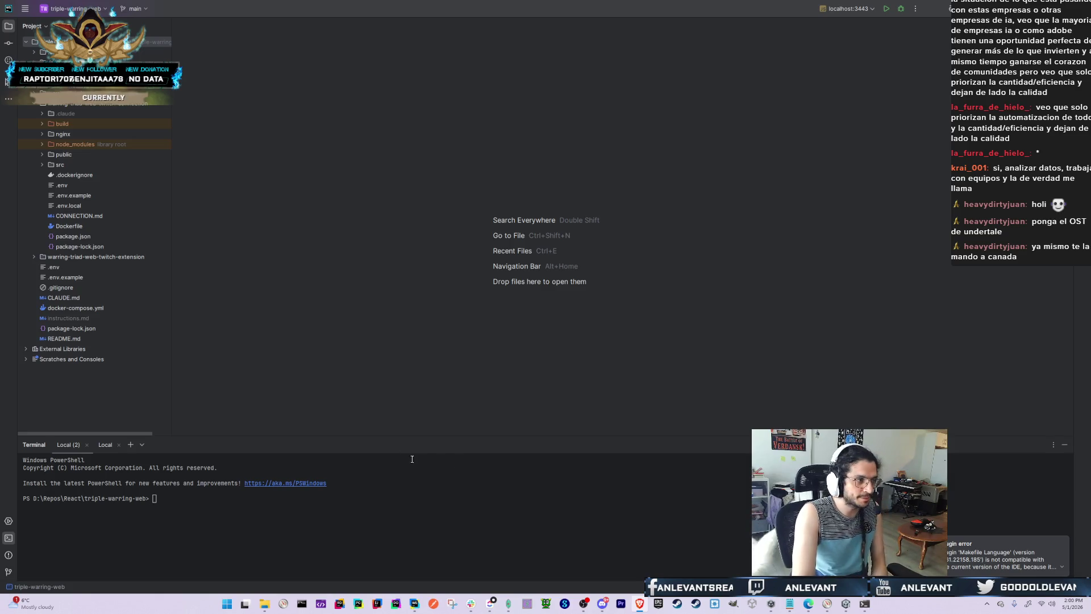
Dismiss the plugin error notification, then launch Claude Code in the terminal and exit it
click(343, 216)
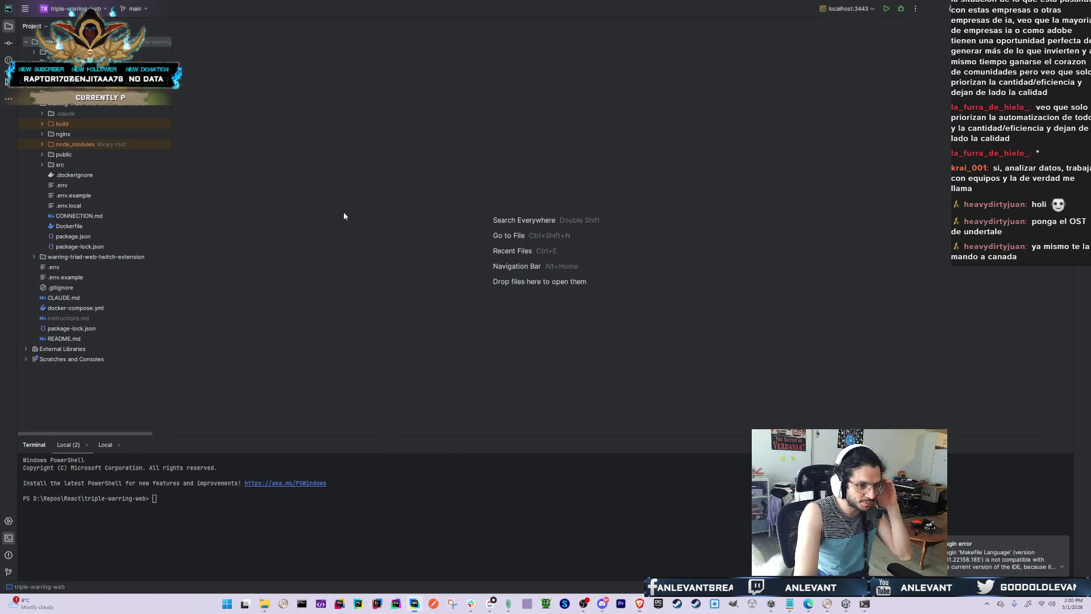
click(1063, 542)
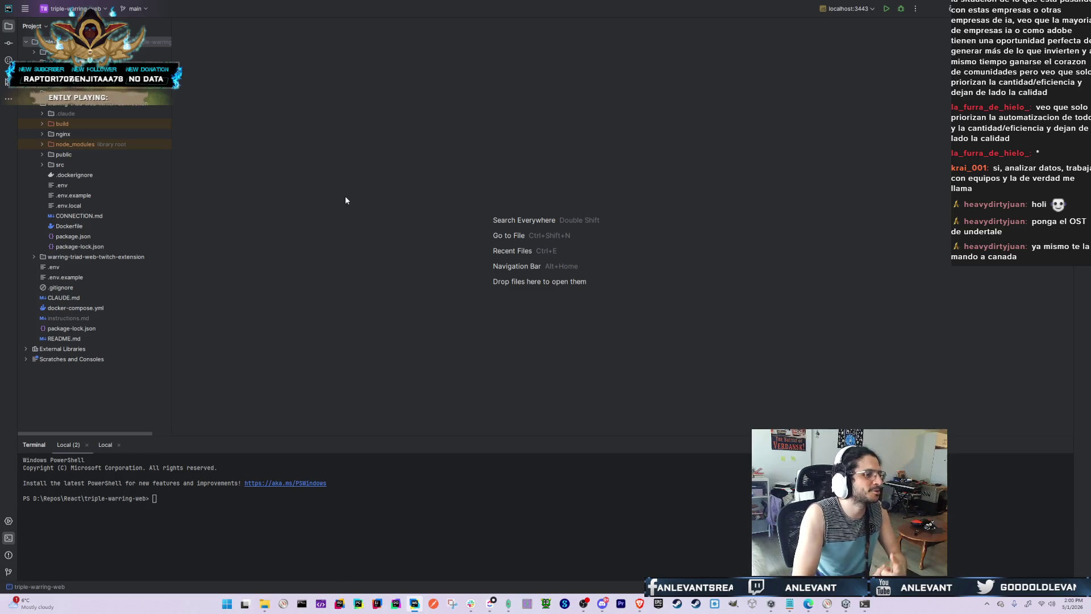
key(shift)
key(shift)
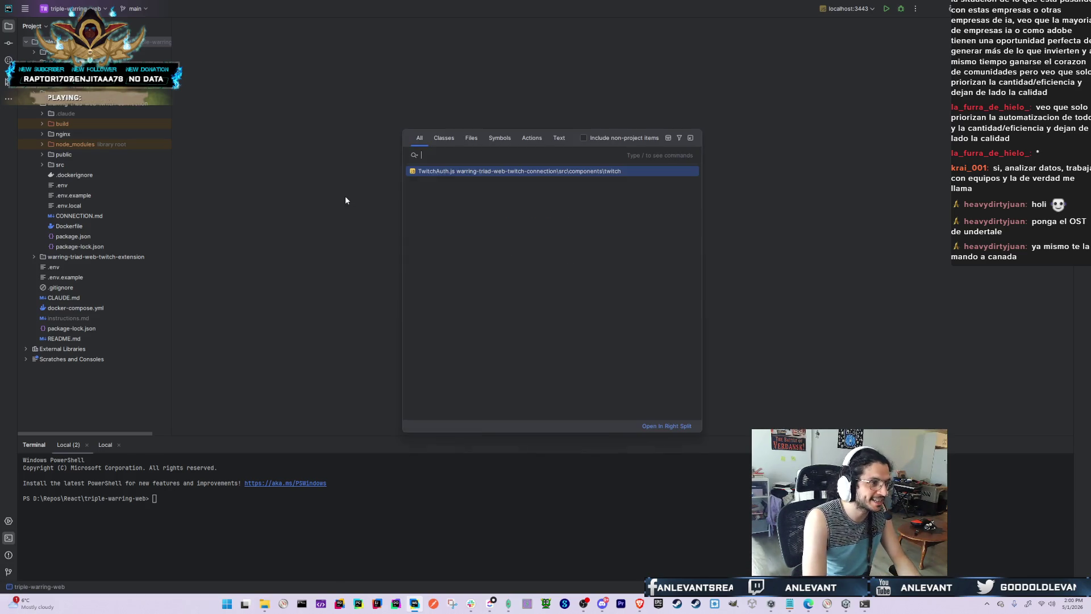
key(alt+Tab)
key(alt+Tab)
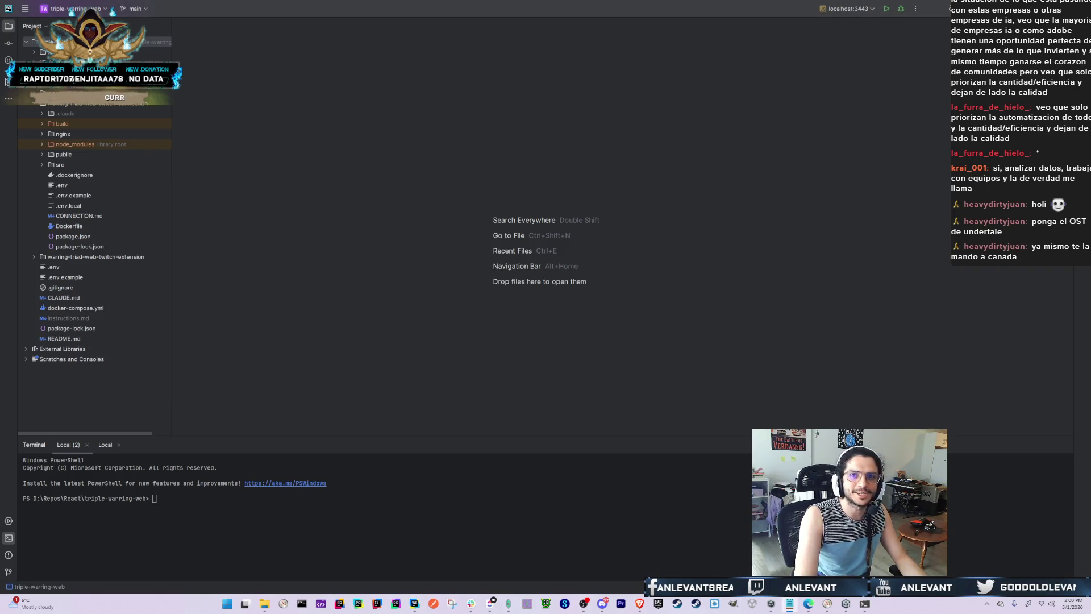
click(453, 530)
text(claude)
key(Return)
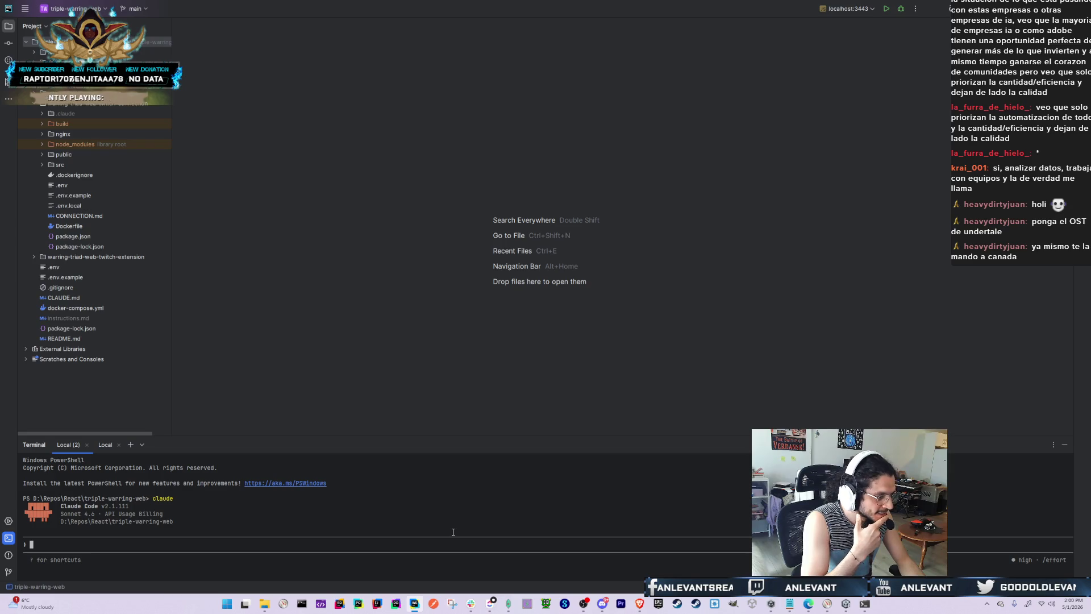
key(ctrl+c)
key(ctrl+c)
Echo ANTHROPIC_BASE_URL in cmd style and PowerShell style ($ANTHROPIC_BASE_URL); both come back empty
text(echo $)
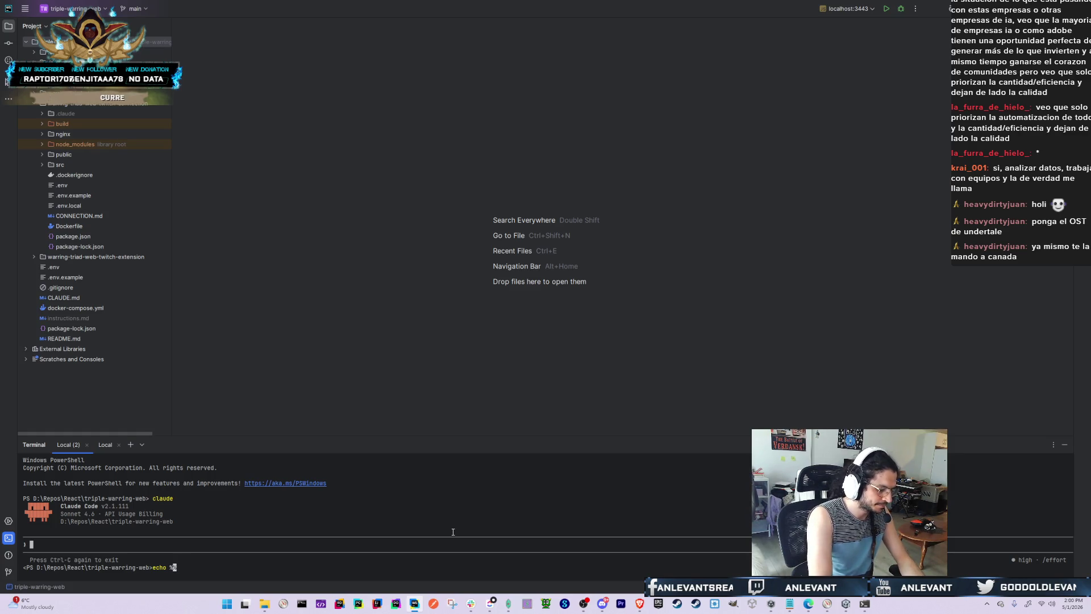
text(ANTHROPIC_BASE_URL)
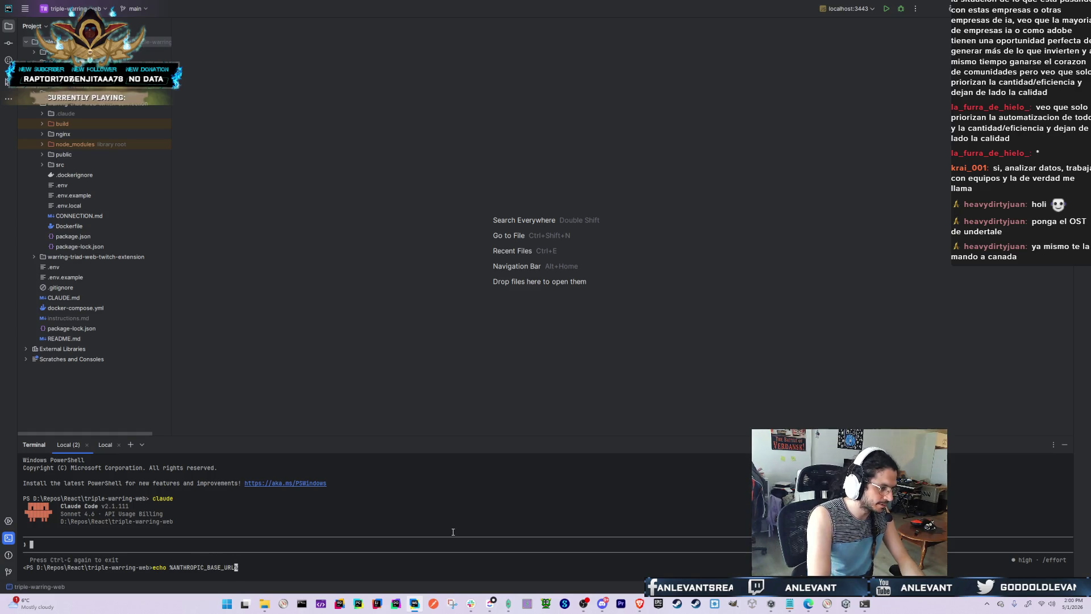
text(%)
key(Return)
key(Up)
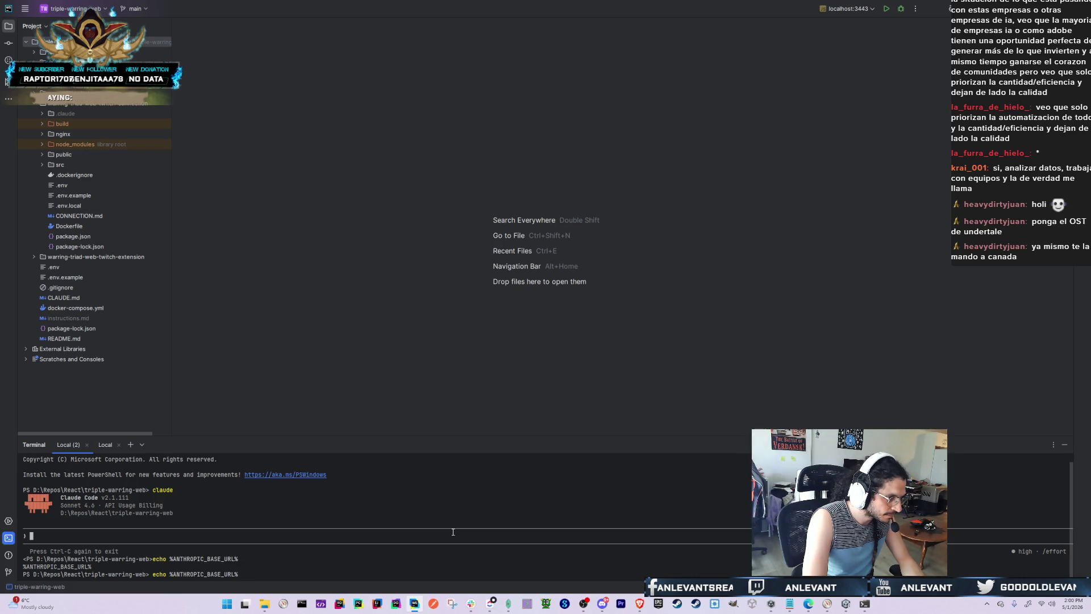
key(ctrl+Left)
key(Delete)
key(End)
key(BackSpace)
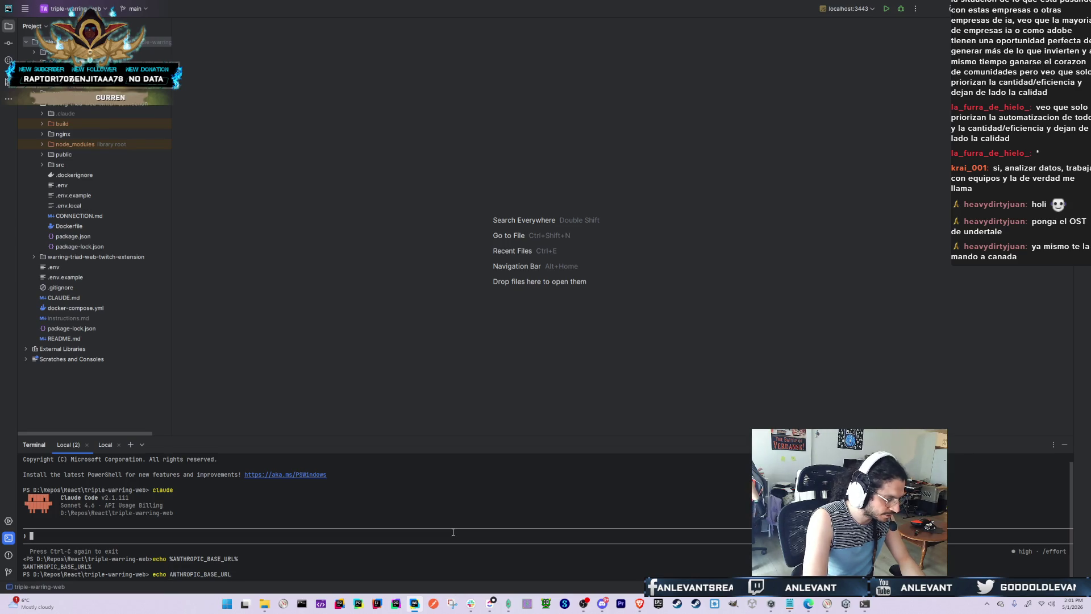
key(ctrl+Left)
text($)
key(Return)
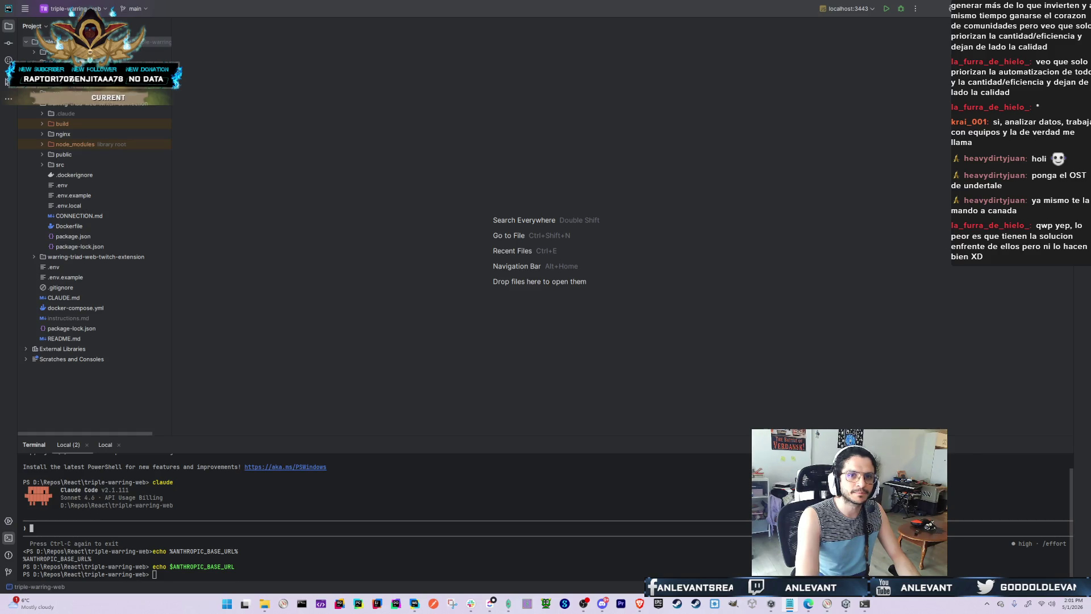
key(alt+Tab)
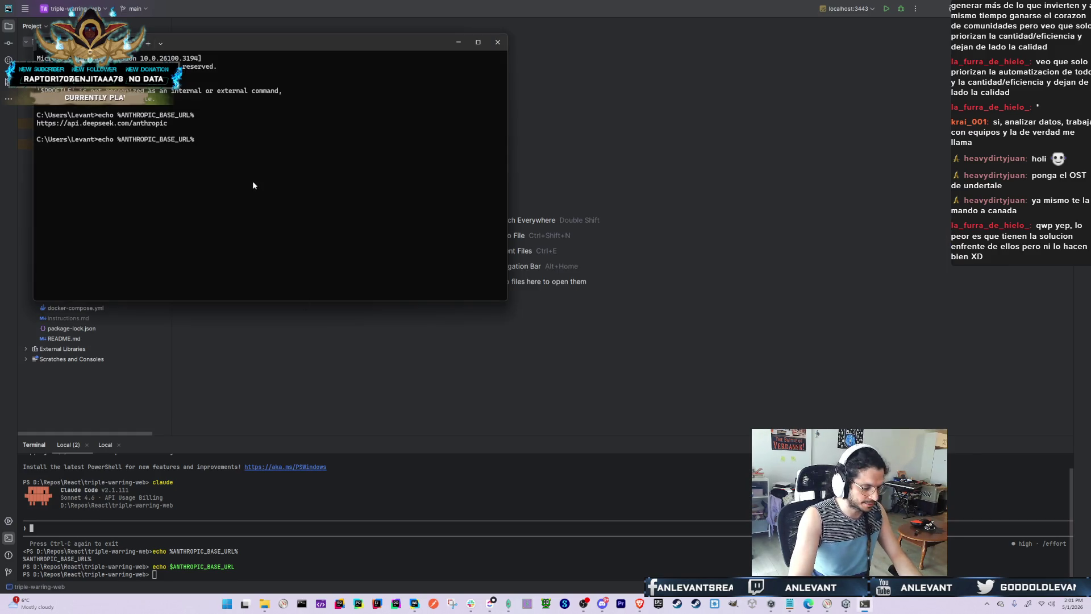
Print ANTHROPIC_BASE_URL in Command Prompt, then start Claude Code, trust the folder, and exit
key(Return)
text(claude)
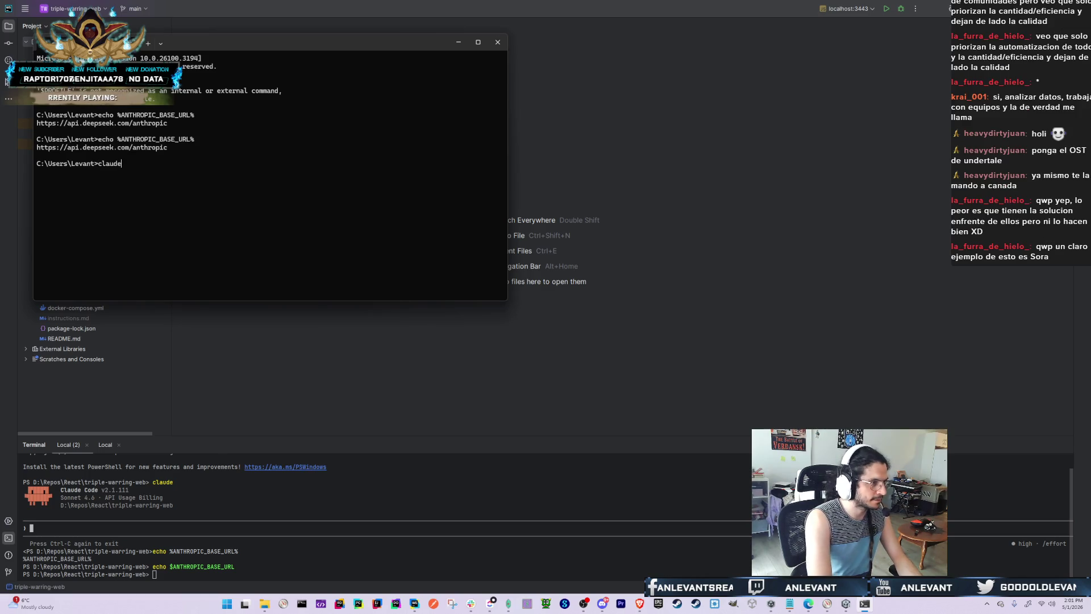
key(Return)
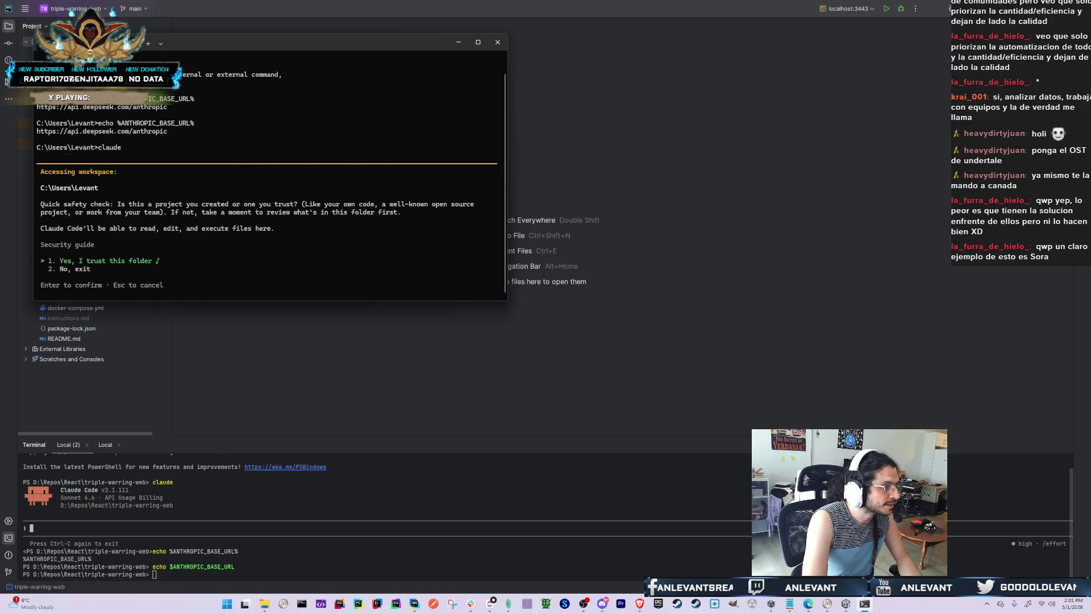
key(Return)
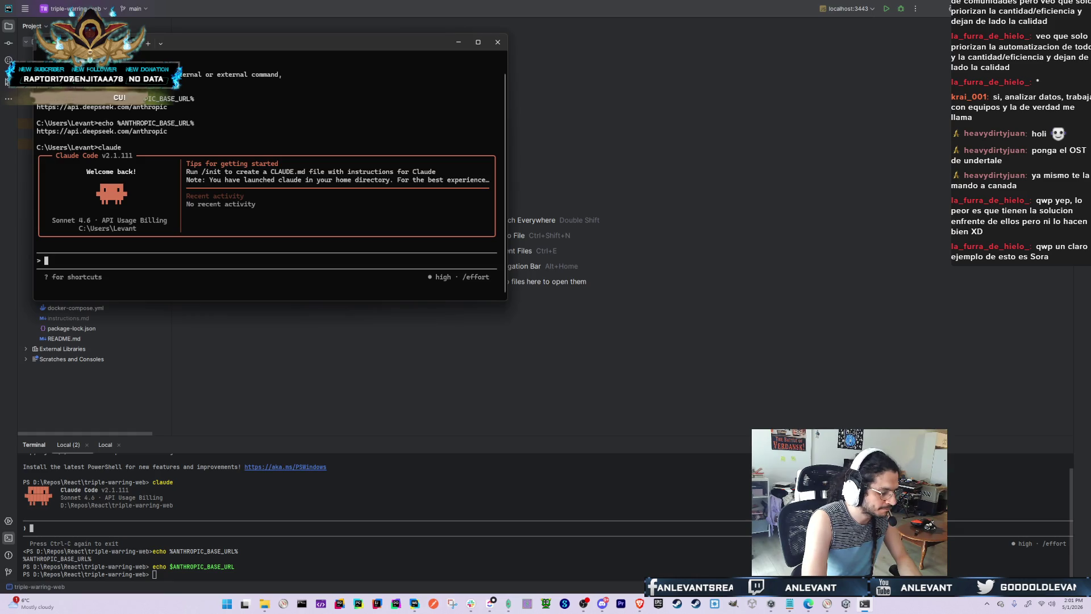
key(ctrl+c)
key(ctrl+c)
Confirm ANTHROPIC_API_KEY is set, then relaunch Claude Code and trust the home folder
key(Up)
key(Up)
key(BackSpace)
key(BackSpace)
key(BackSpace)
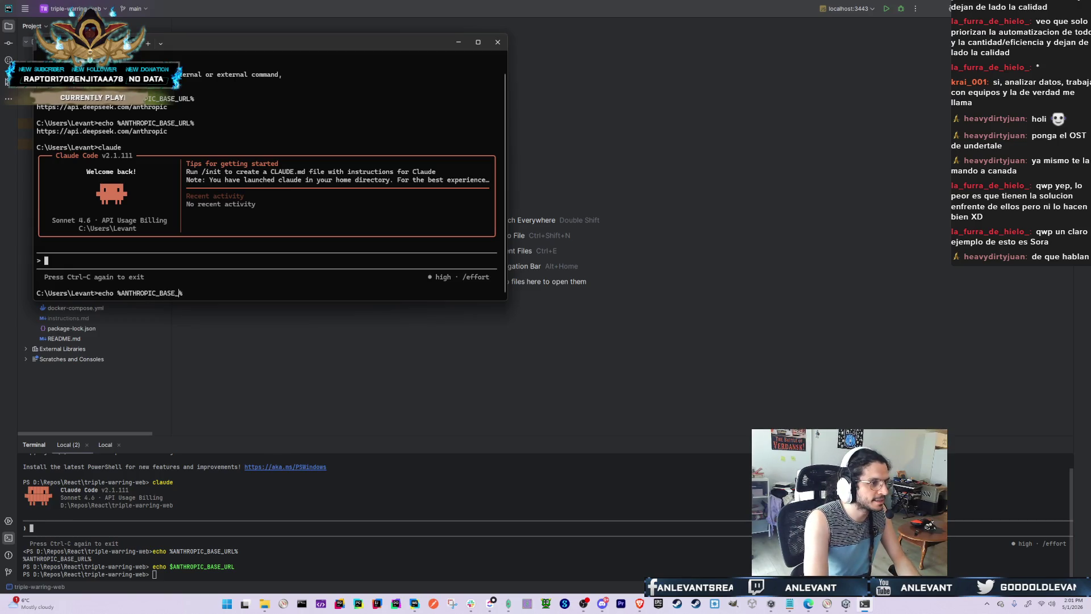
text(API)
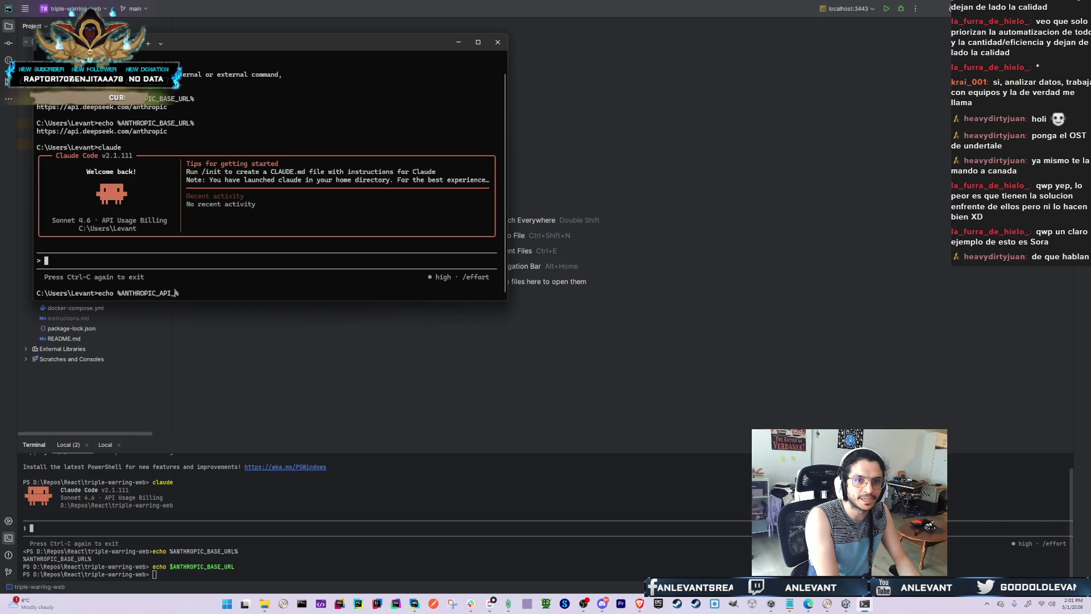
text(KEY)
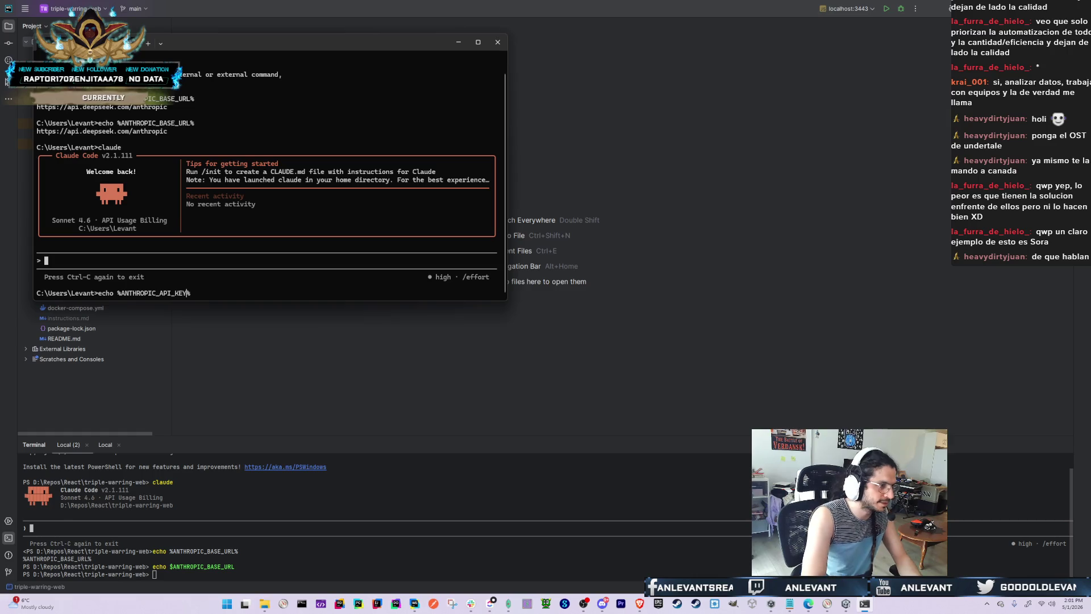
key(Return)
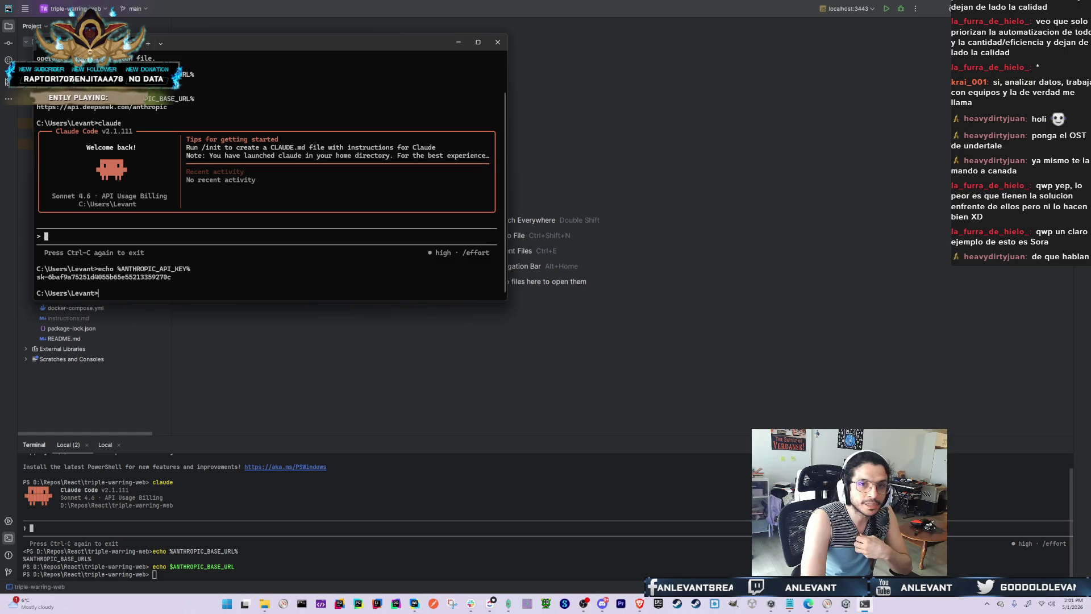
key(Up)
key(Up)
key(Up)
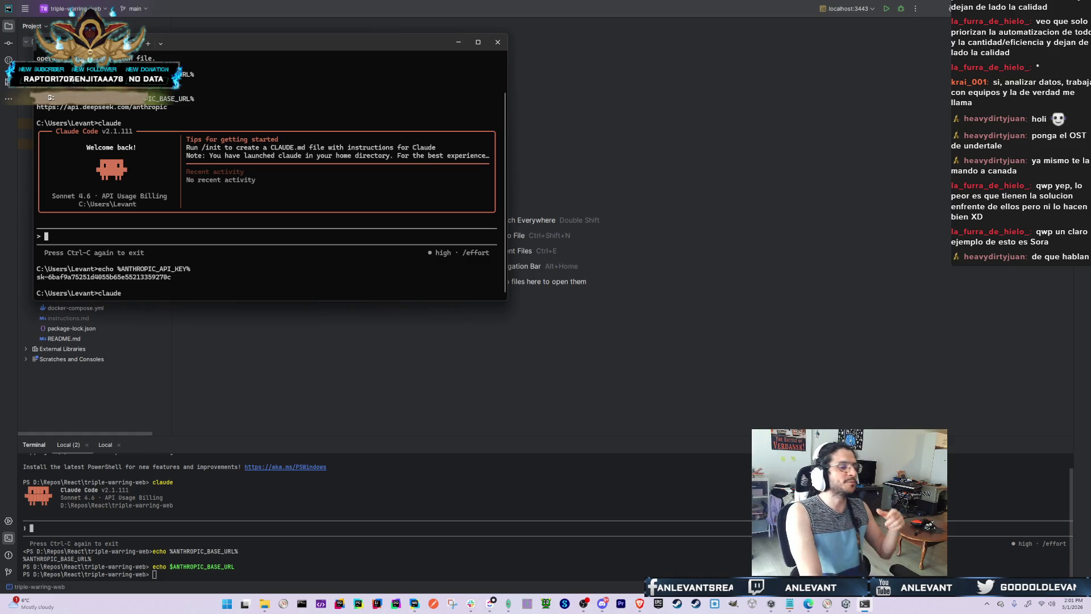
key(Return)
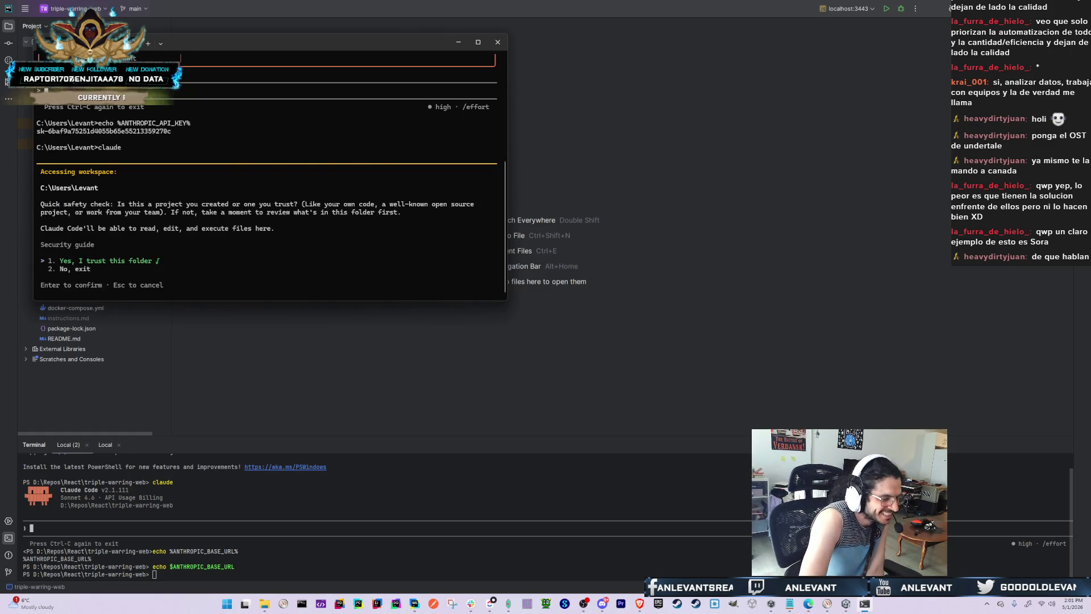
key(Return)
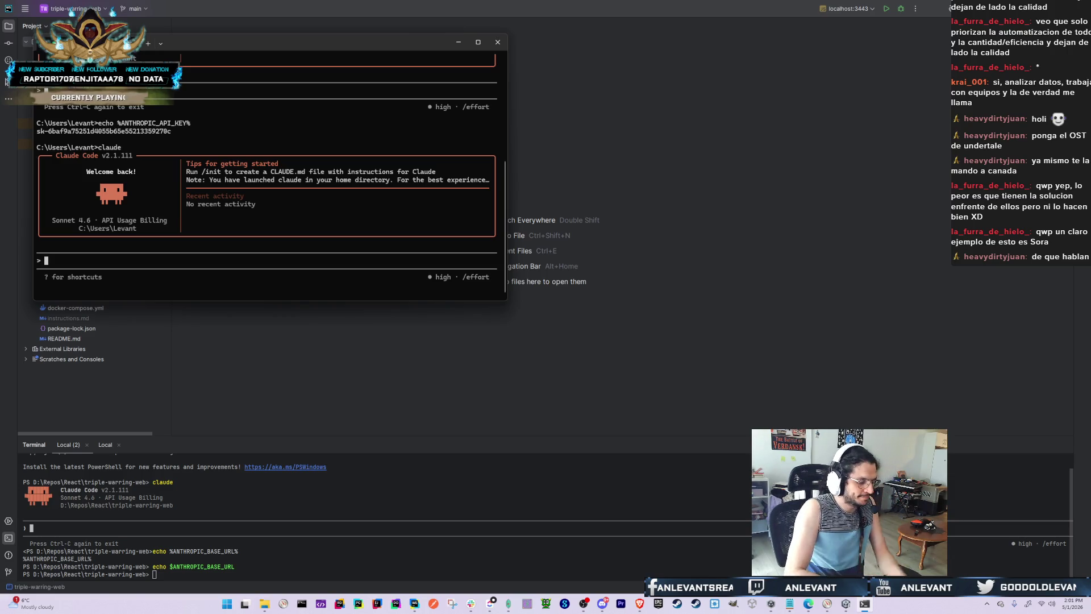
Ask Claude whether it can answer and why it isn't using DeepSeek as the base model
text(hey claud)
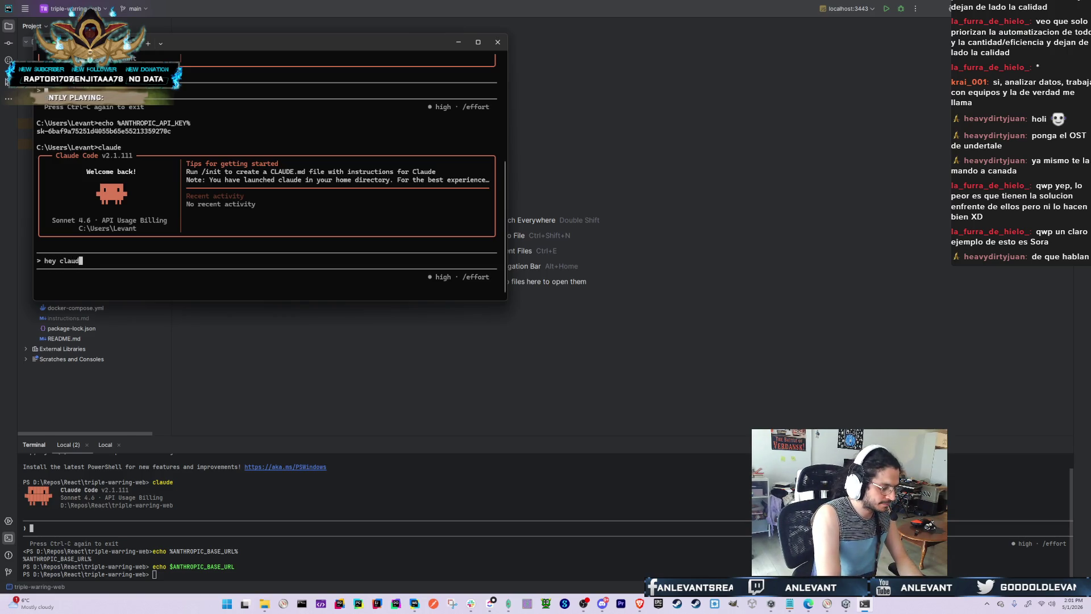
text(e are you able to ans)
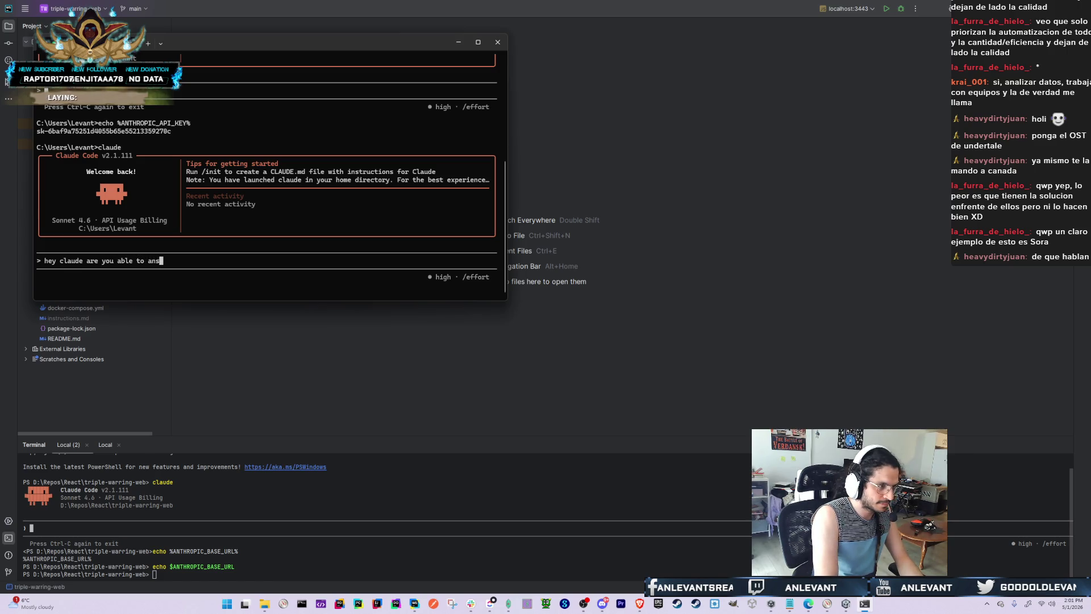
text(wer?)
key(Return)
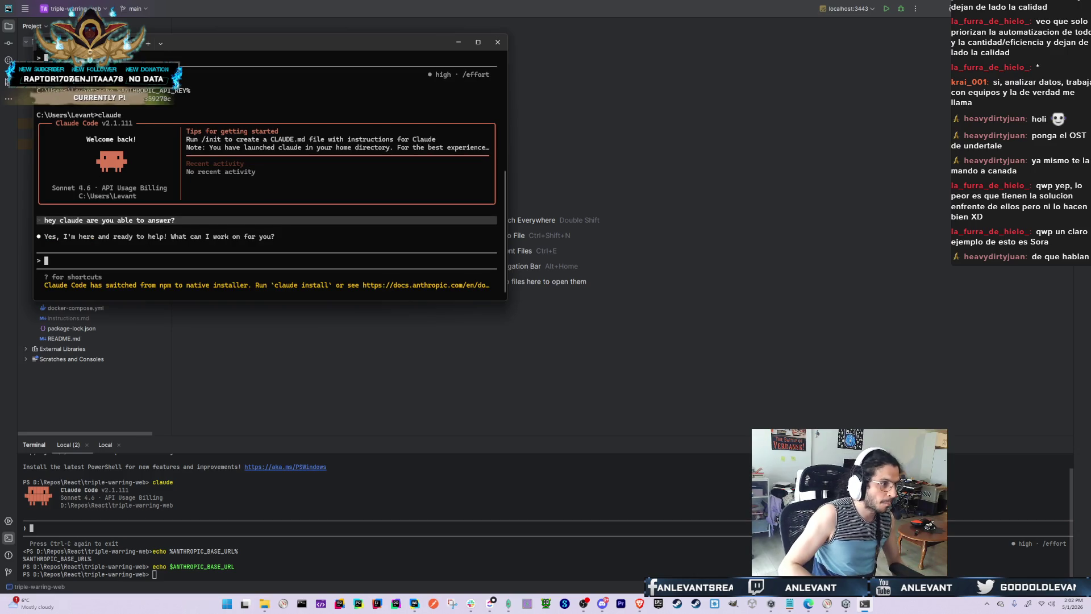
text(Imn tryi)
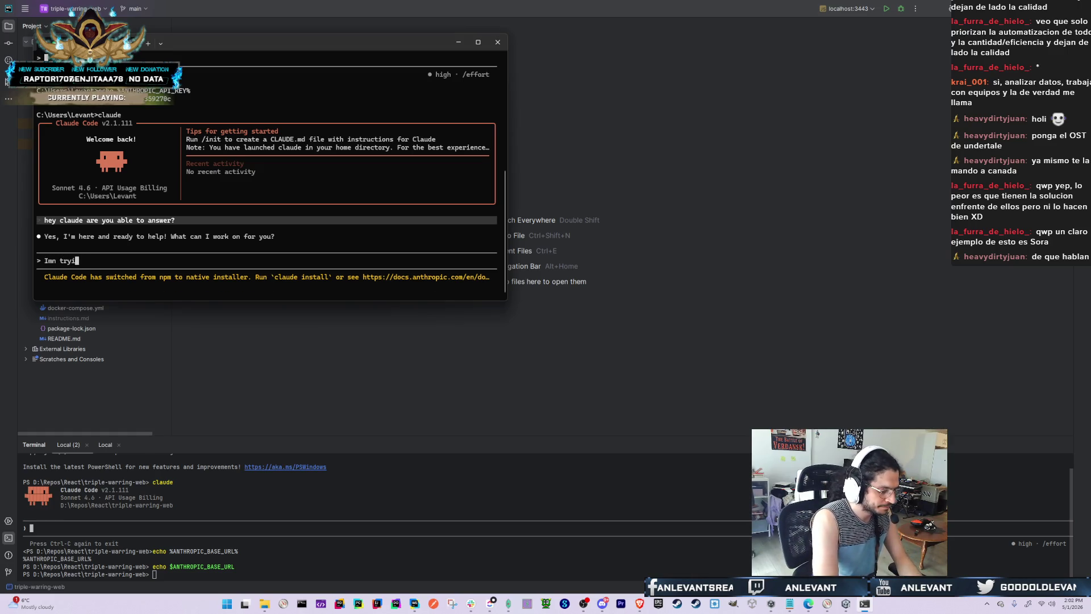
text(ng to use deepseek a)
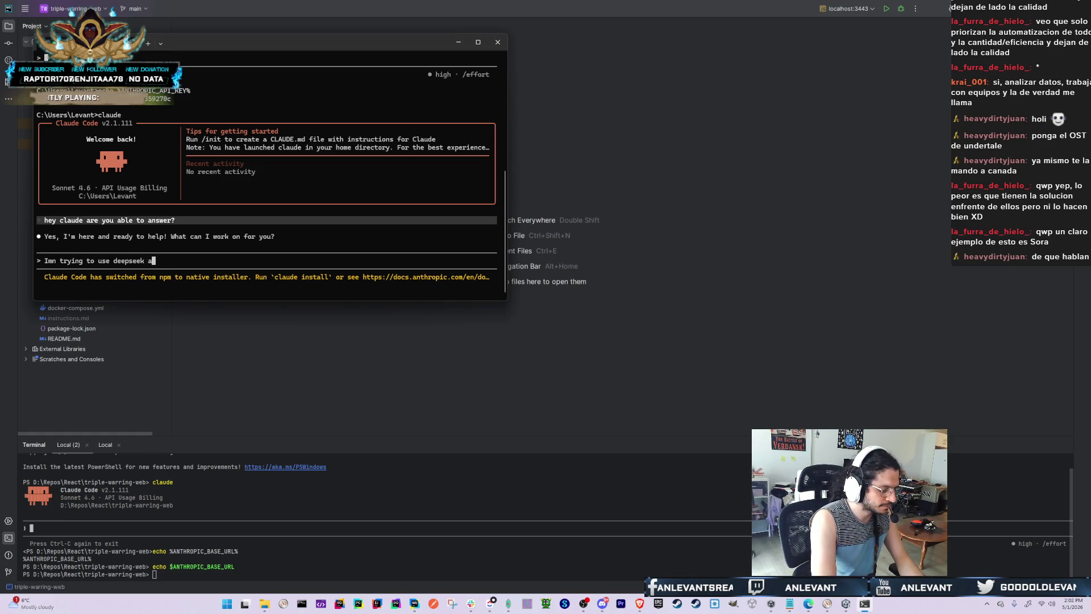
text(s my base mo)
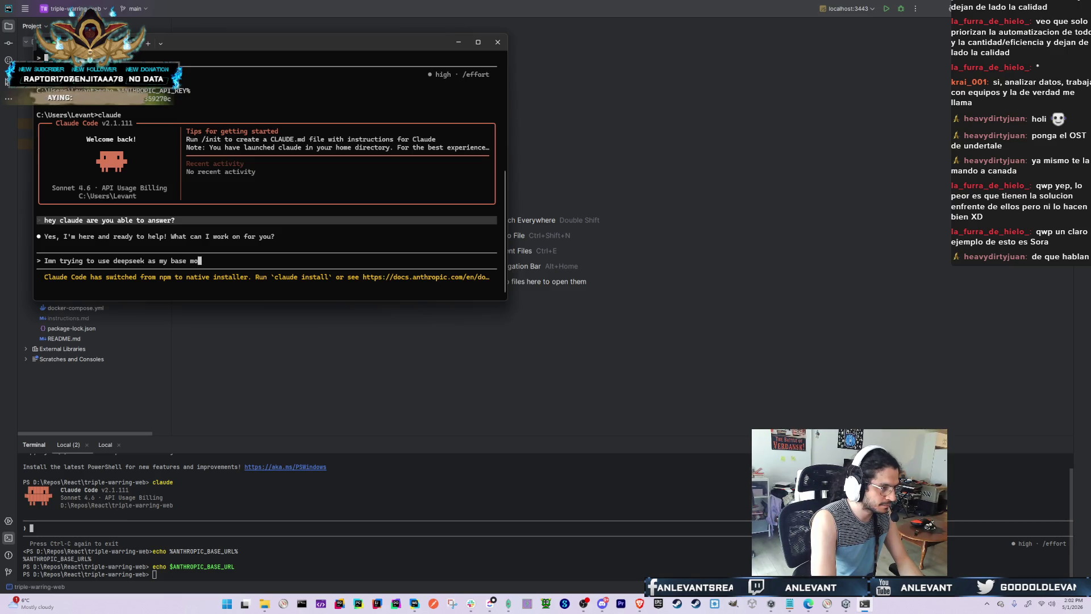
text(del but you are displaying you're currently in sonnet. can you help me fix t)
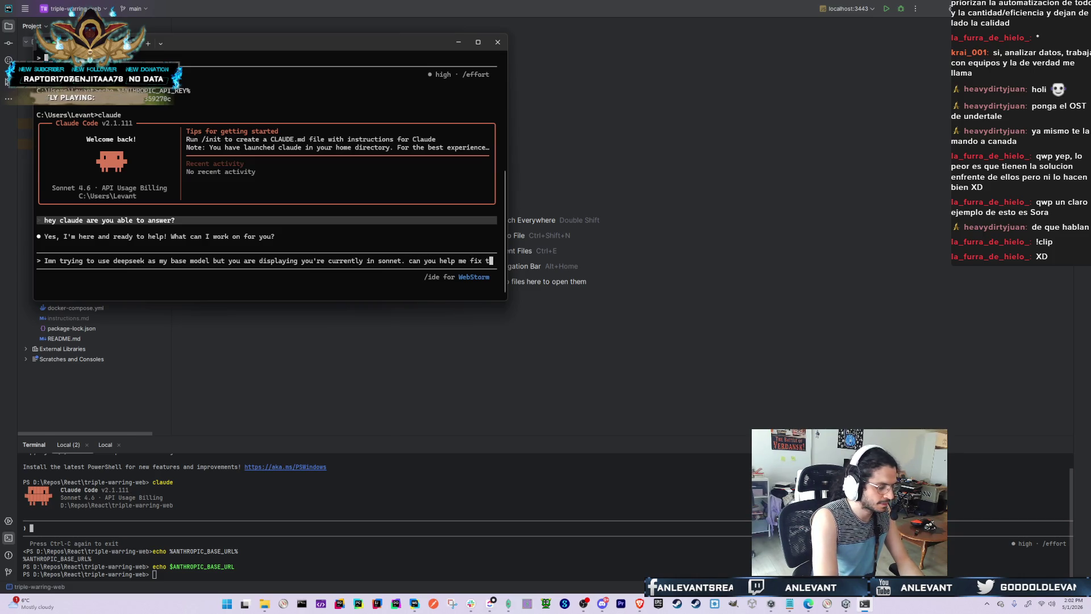
text(hat)
key(Return)
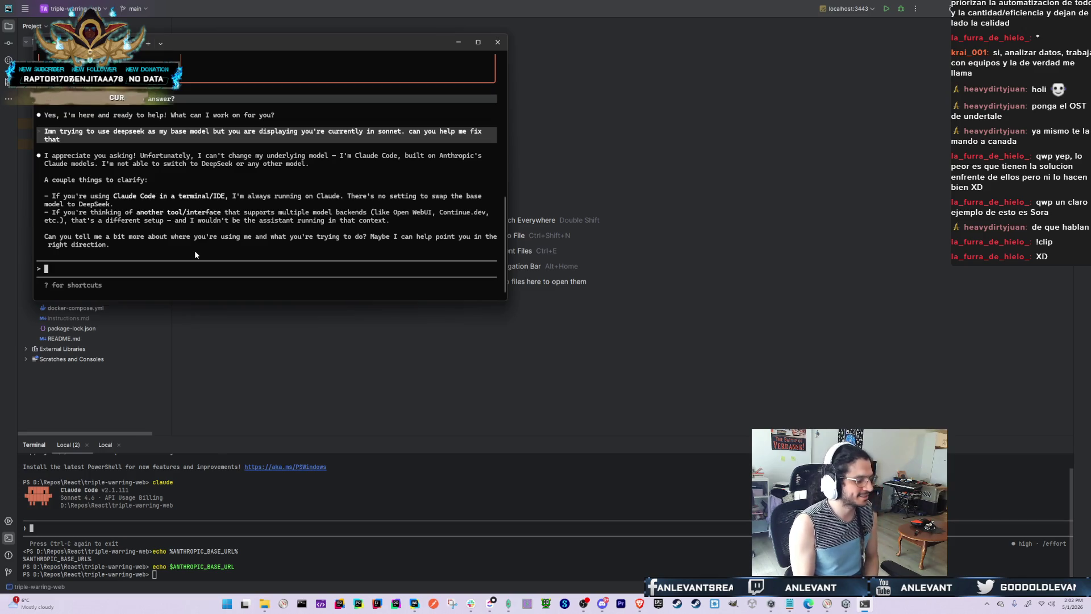
Discard the 'Ummm' draft, send 'clear', and quit the Claude Code session
text(Ummm)
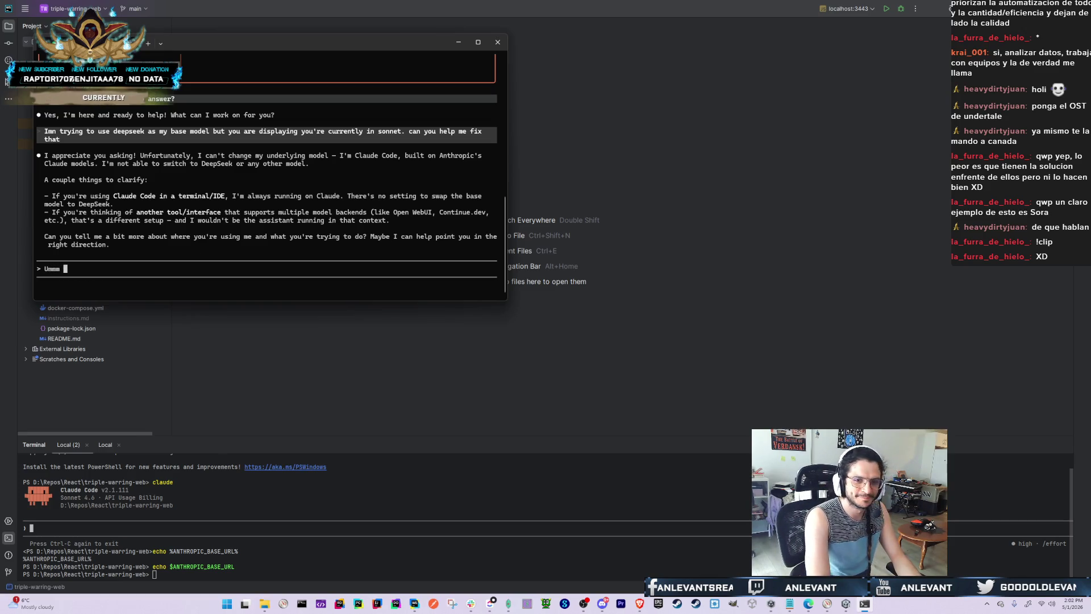
key(alt+Tab)
key(alt+Tab)
key(Escape)
key(BackSpace)
key(BackSpace)
key(BackSpace)
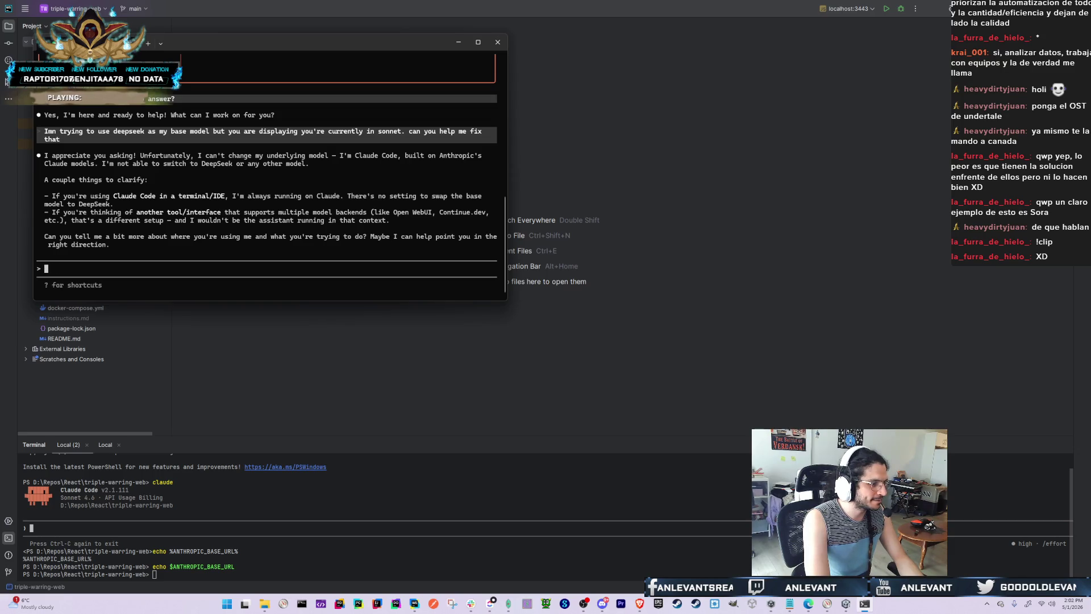
text(cl)
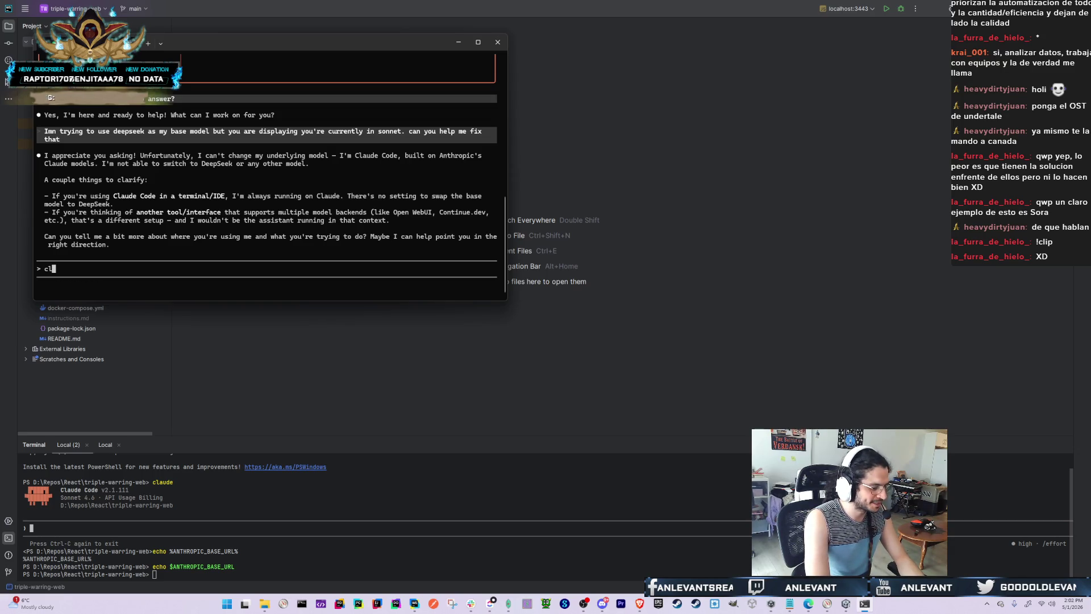
text(ear)
key(Return)
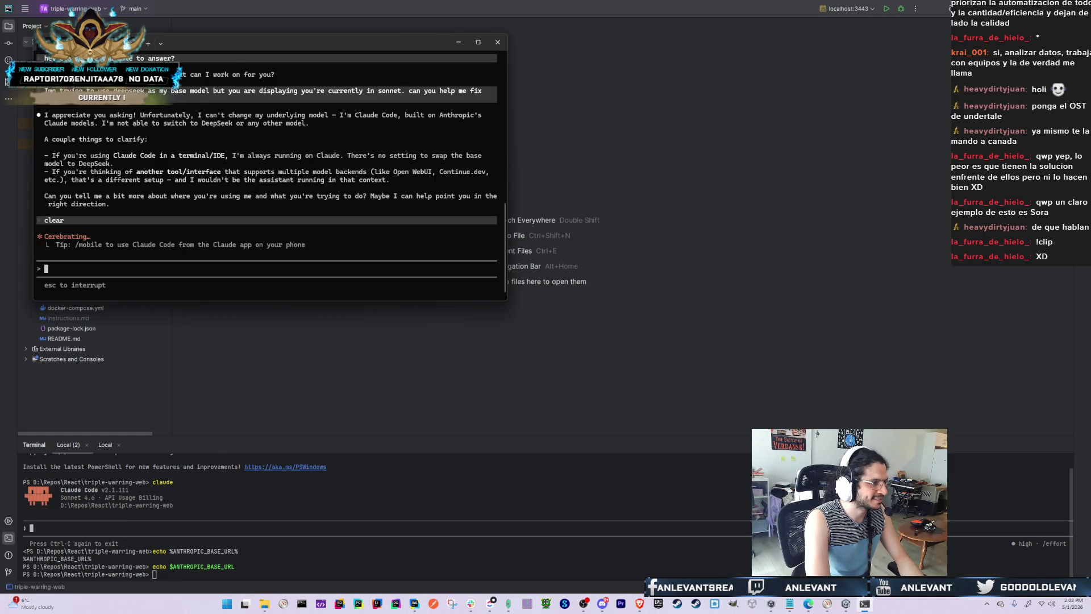
key(ctrl+c)
key(ctrl+c)
Clear the Command Prompt window with clear and cls
text(cl)
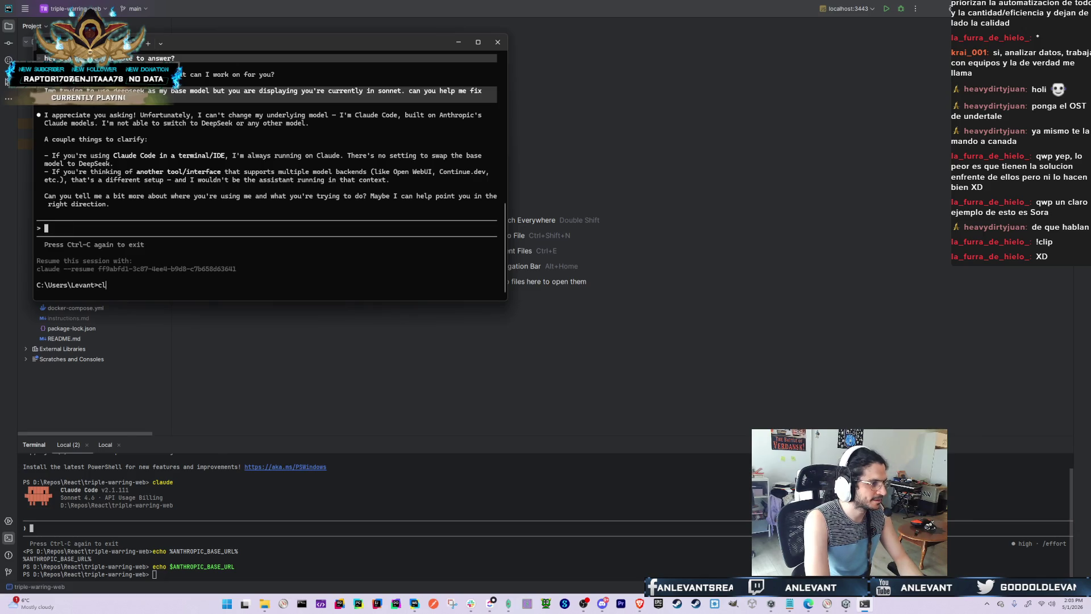
text(ear)
key(Return)
text(ls)
key(Return)
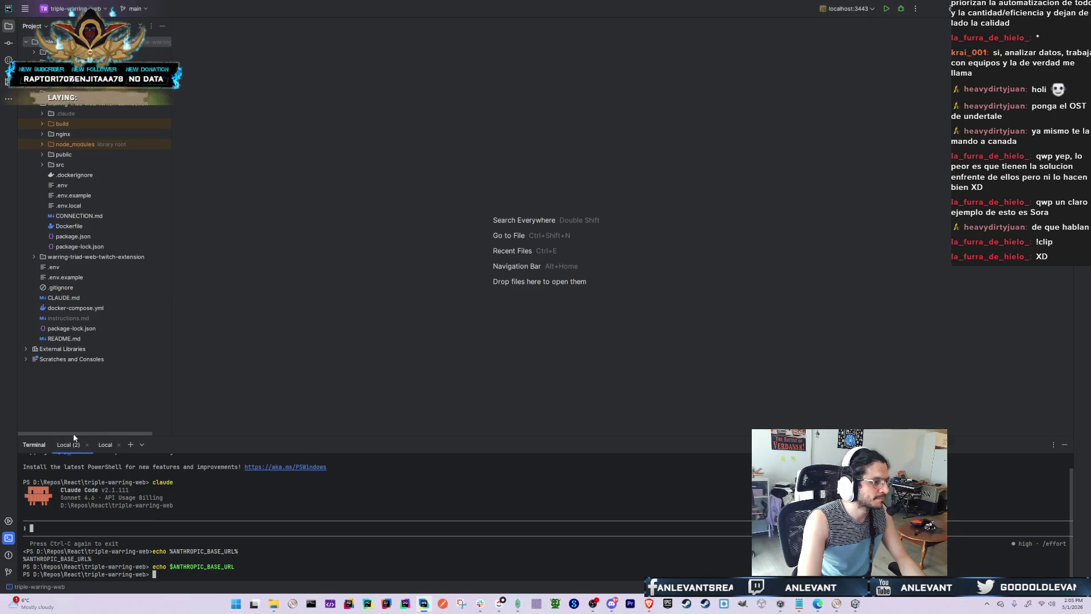
Close the Local (2) terminal tab, hide the Terminal panel, and bring Brave forward
click(86, 445)
click(77, 445)
key(alt+Tab)
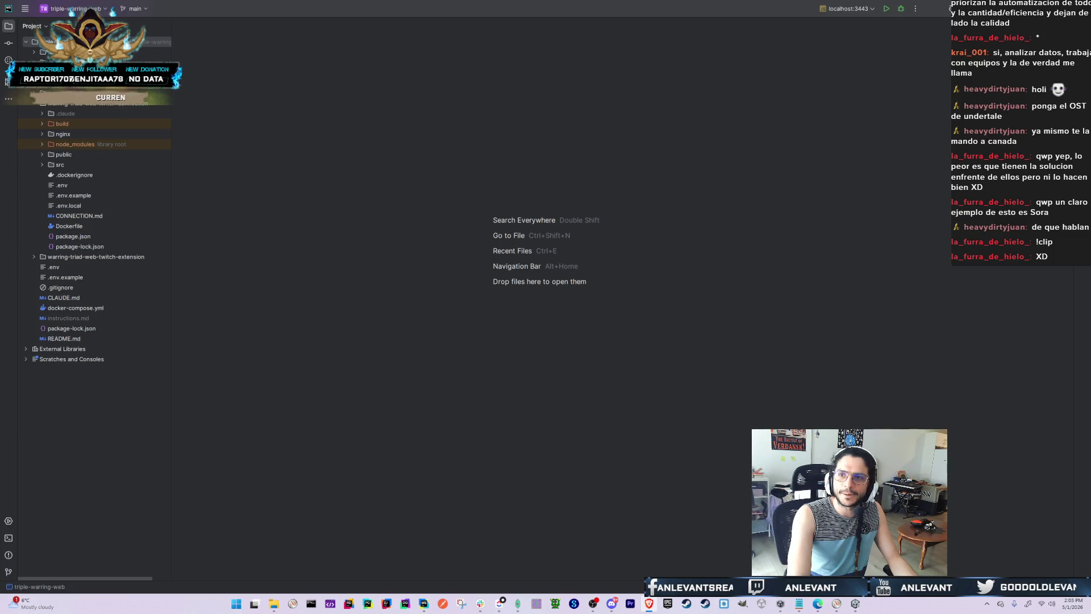
click(648, 603)
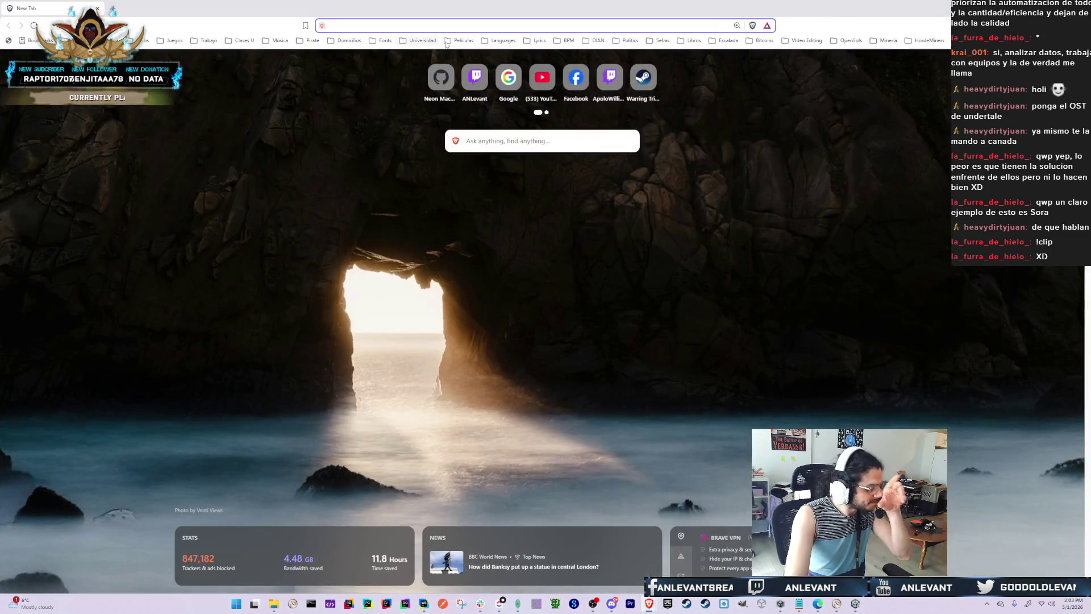
Search the web for 'adobe demanda mayo' and skim the results
text(adobe )
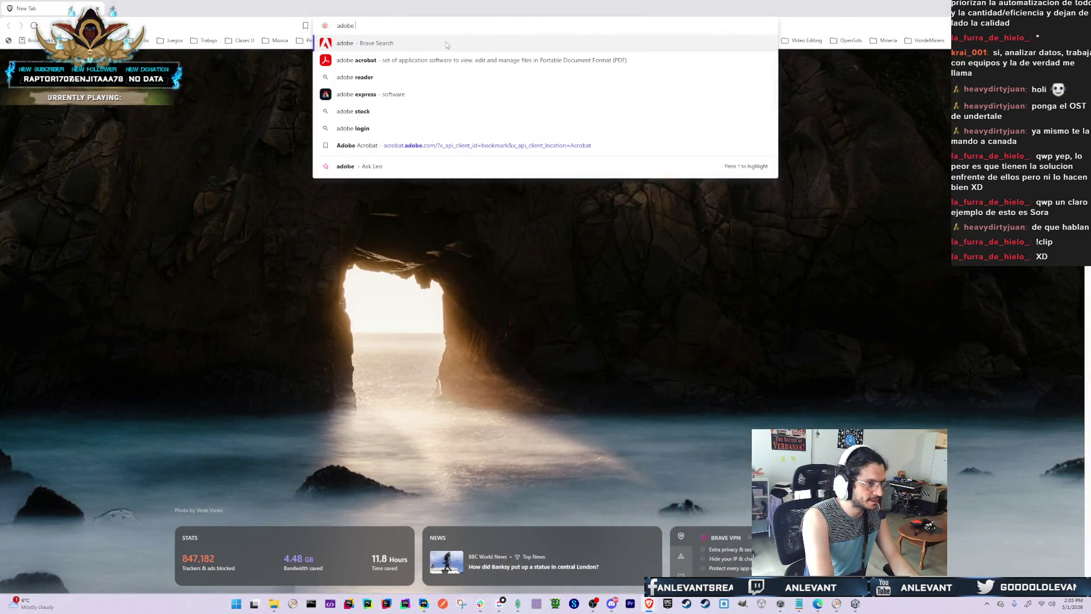
text(demanda )
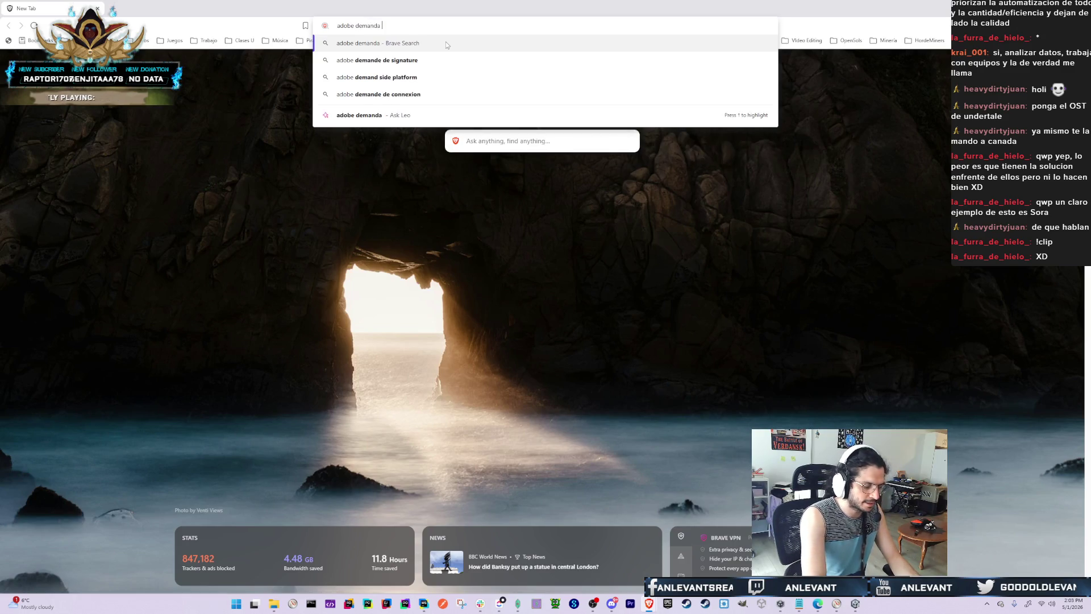
text(mayo)
key(Return)
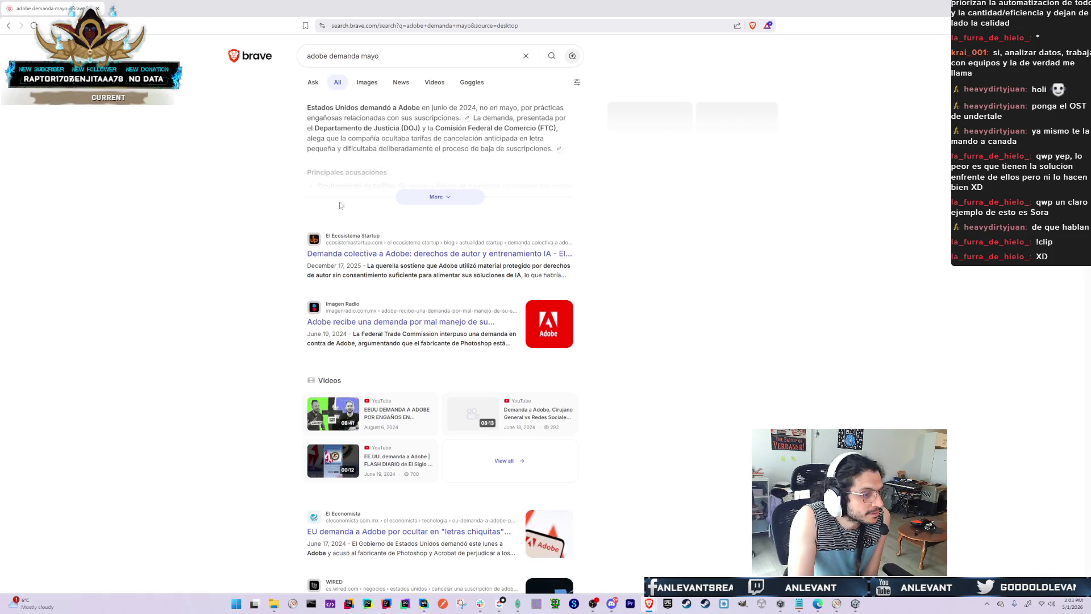
scroll(227, 293, down, 3)
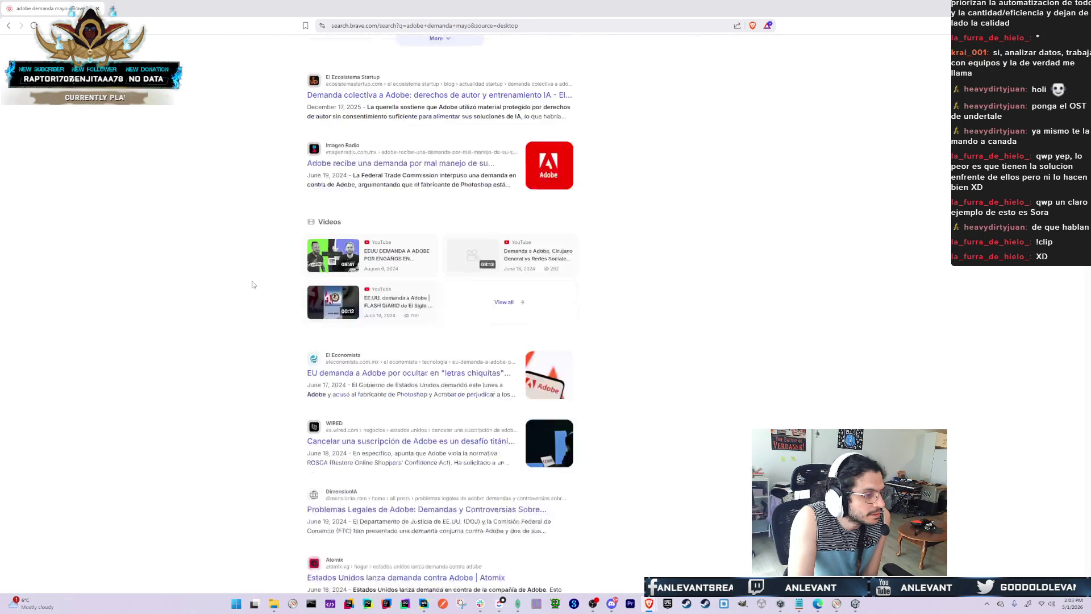
scroll(253, 287, up, 3)
click(427, 54)
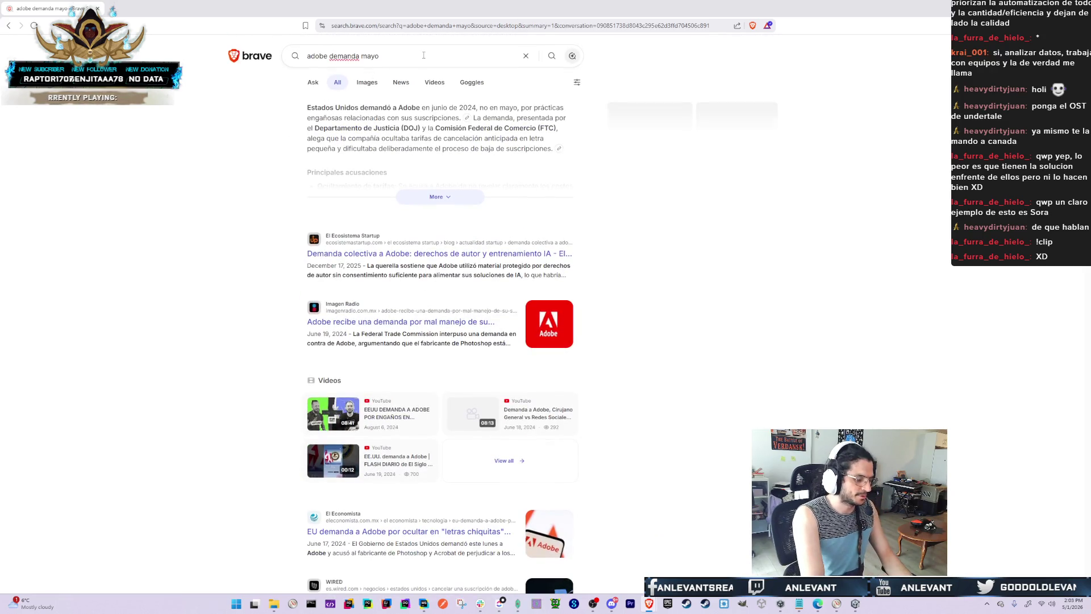
click(396, 27)
text(www.google.com)
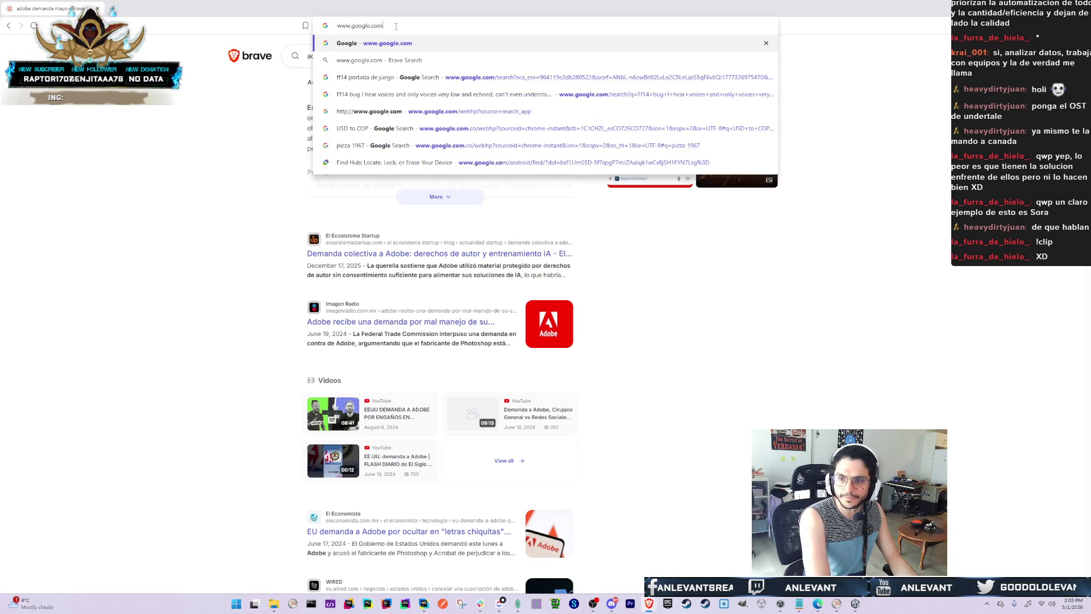
key(Return)
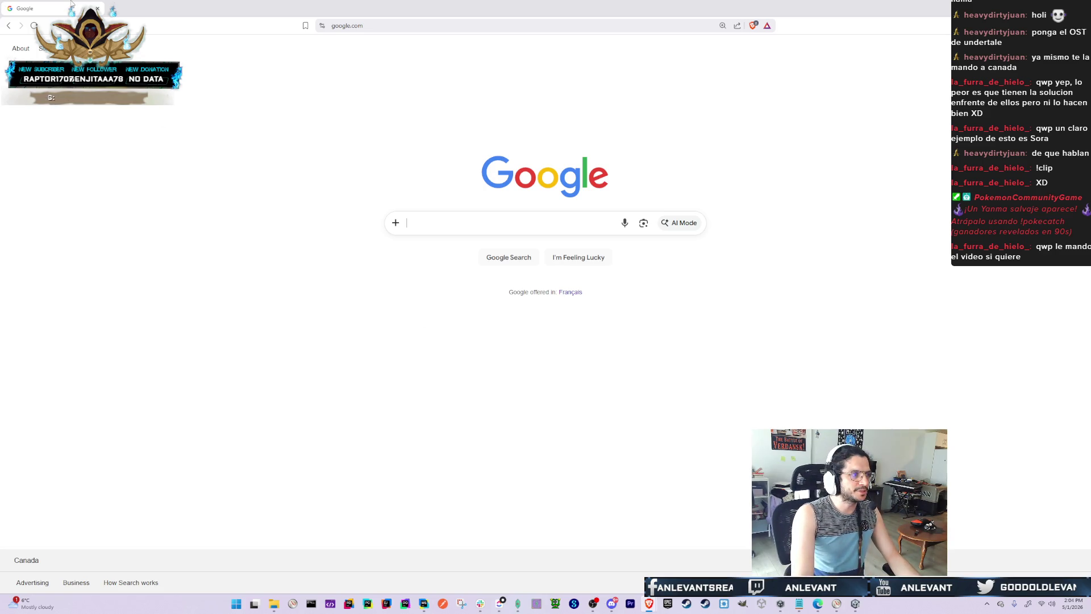
key(alt+Tab)
key(alt+Tab)
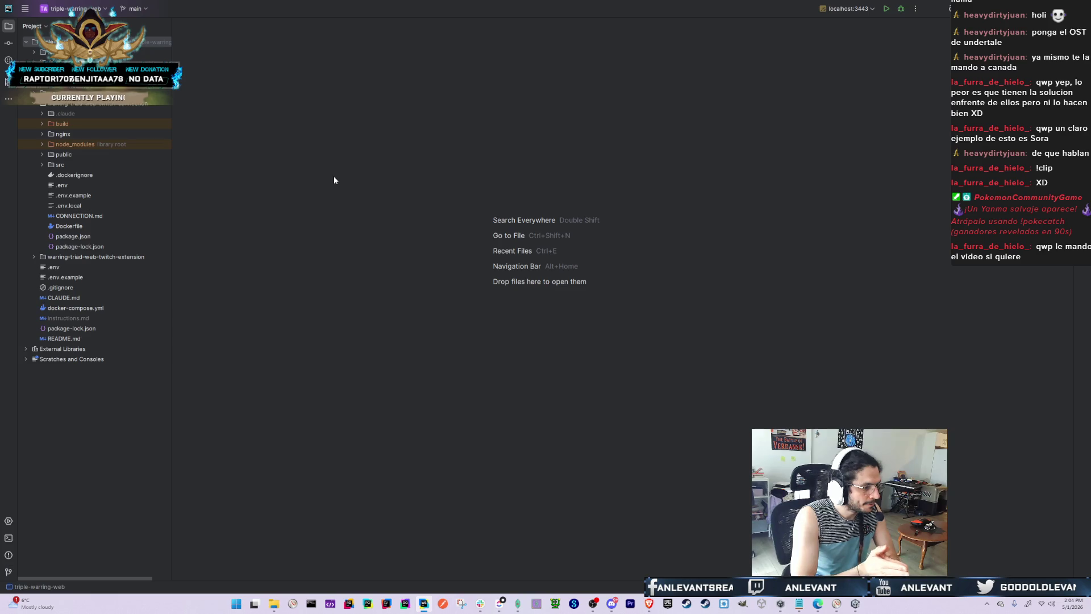
Start Claude Code in the triple-warning-web project terminal, correcting the mistyped 'claud3e'
click(9, 538)
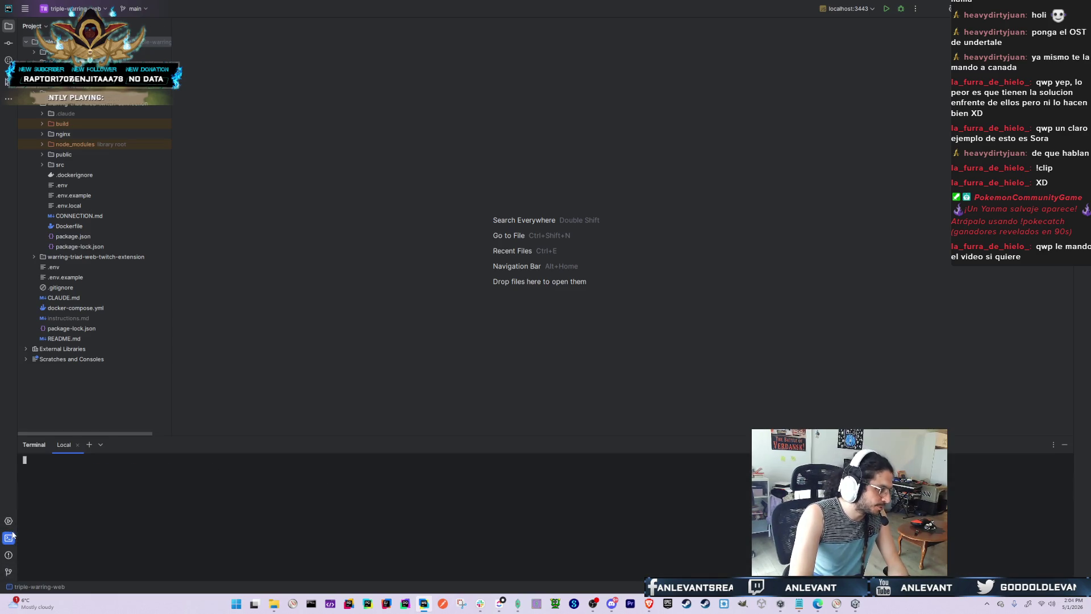
text(claud3e)
key(Return)
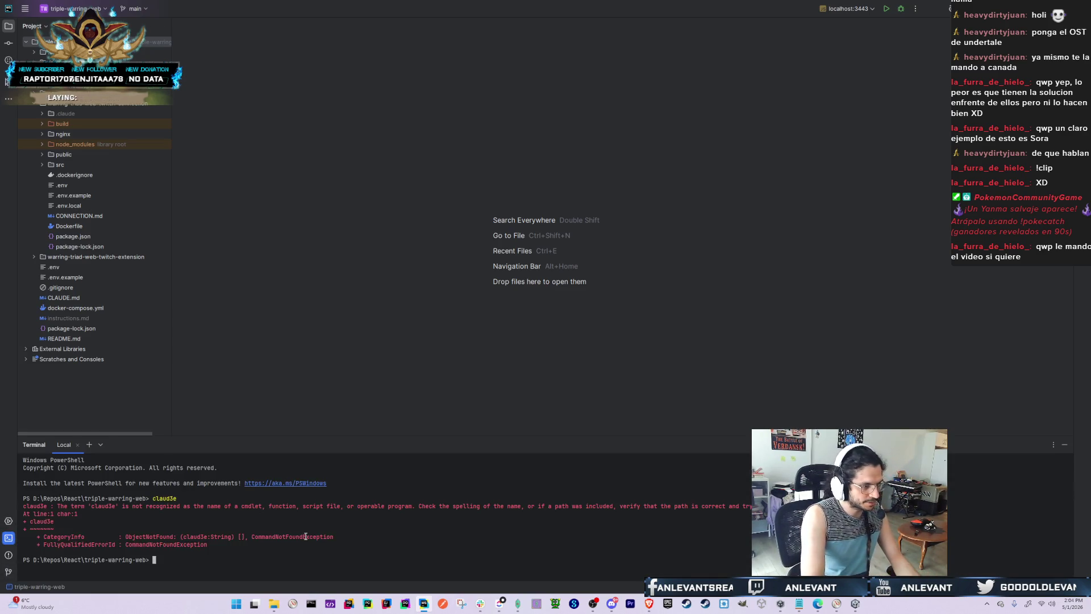
text(claude)
key(Return)
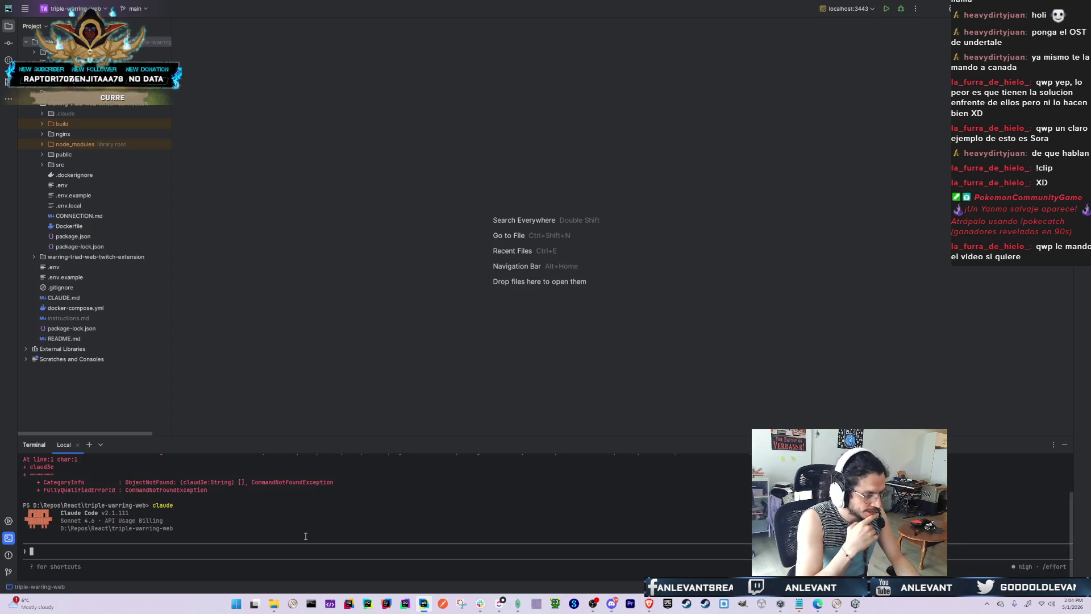
Type a /sc:troubleshoot prompt: issues appear only once the viewer receives a kid through discovery
text(/sc:)
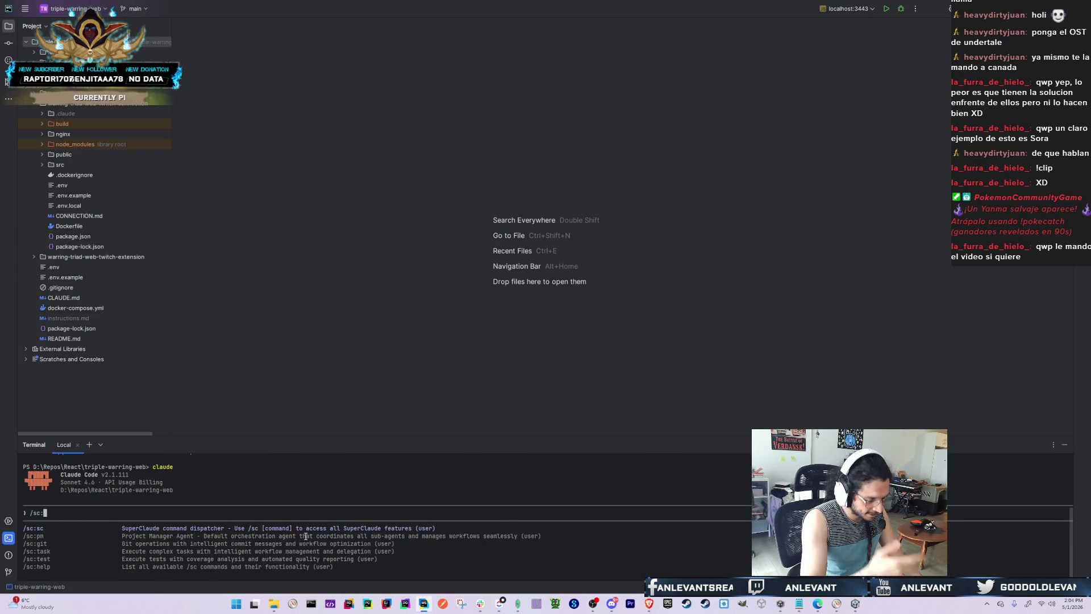
text(*trouble)
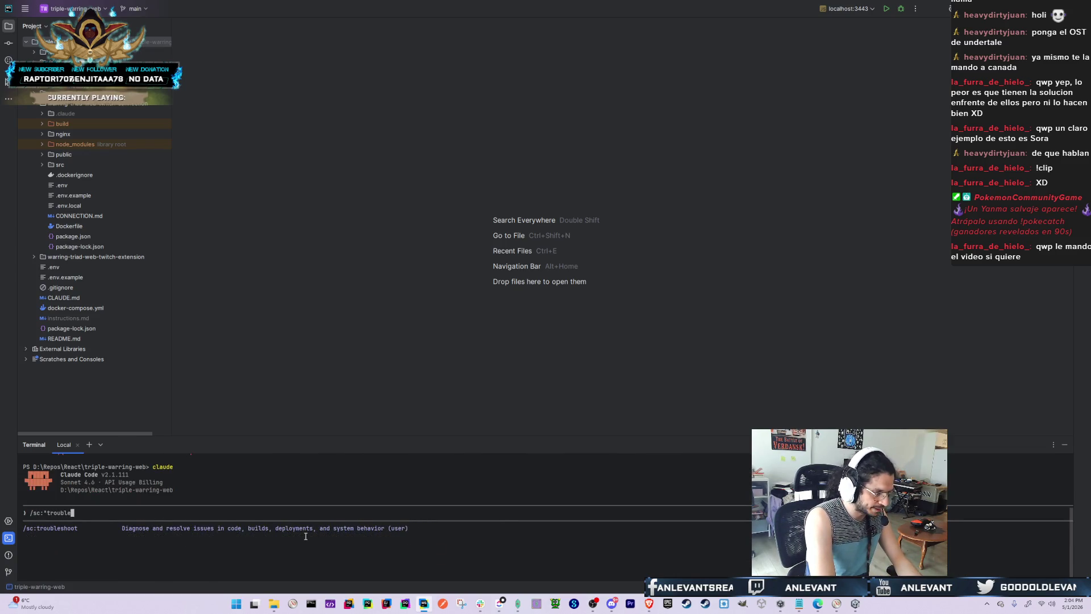
text(shootour )
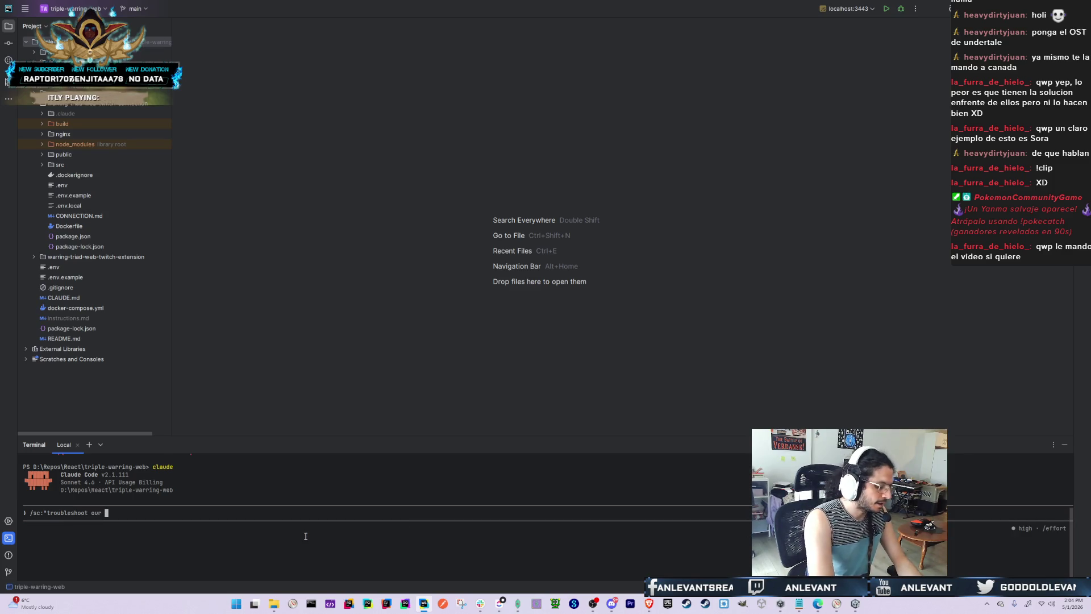
text(extension)
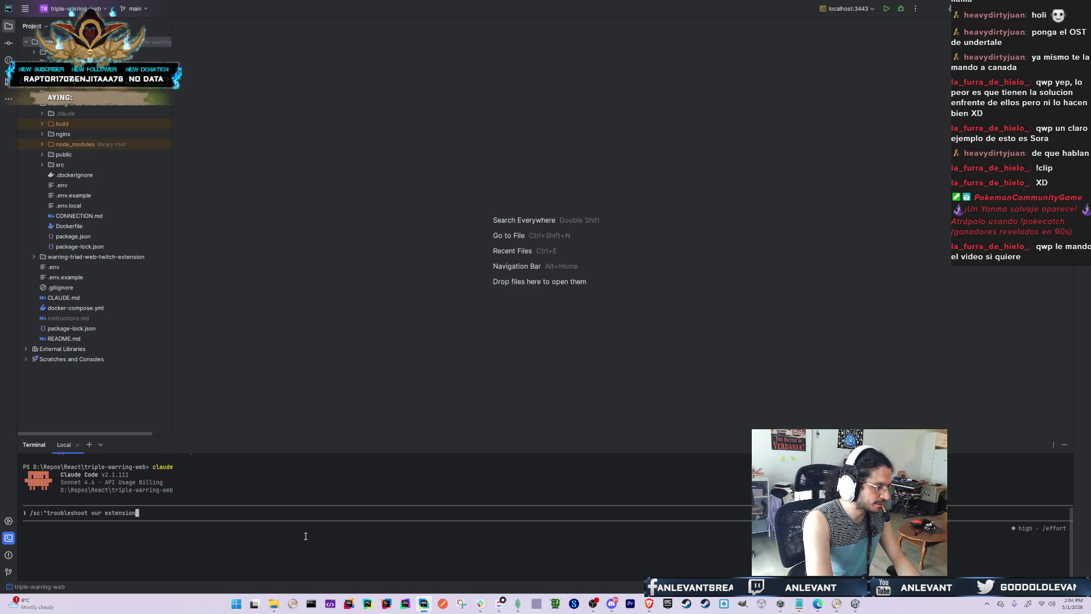
text( is having issues )
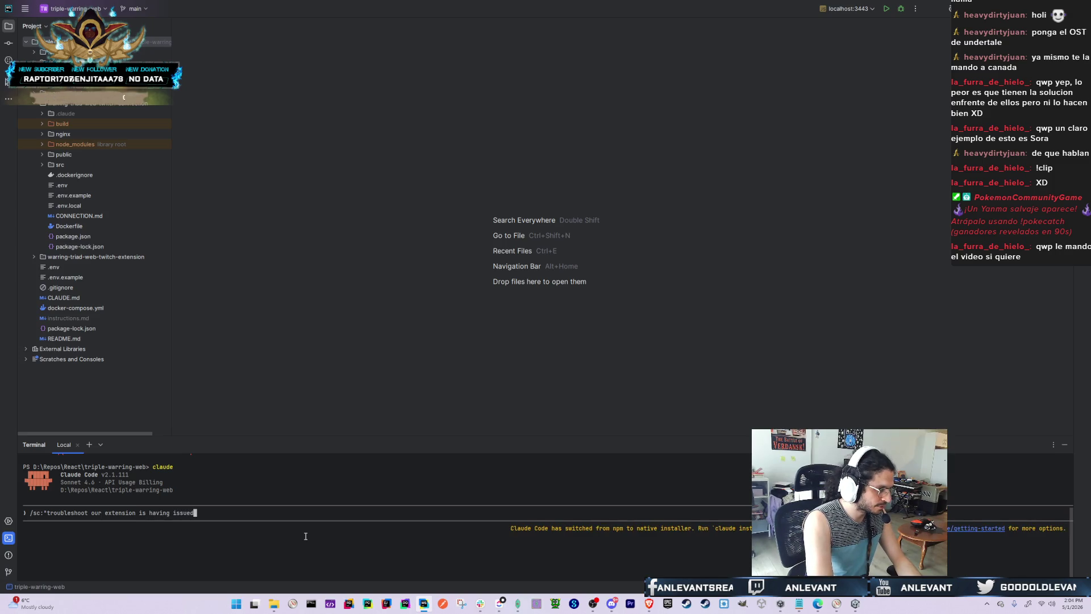
text(after )
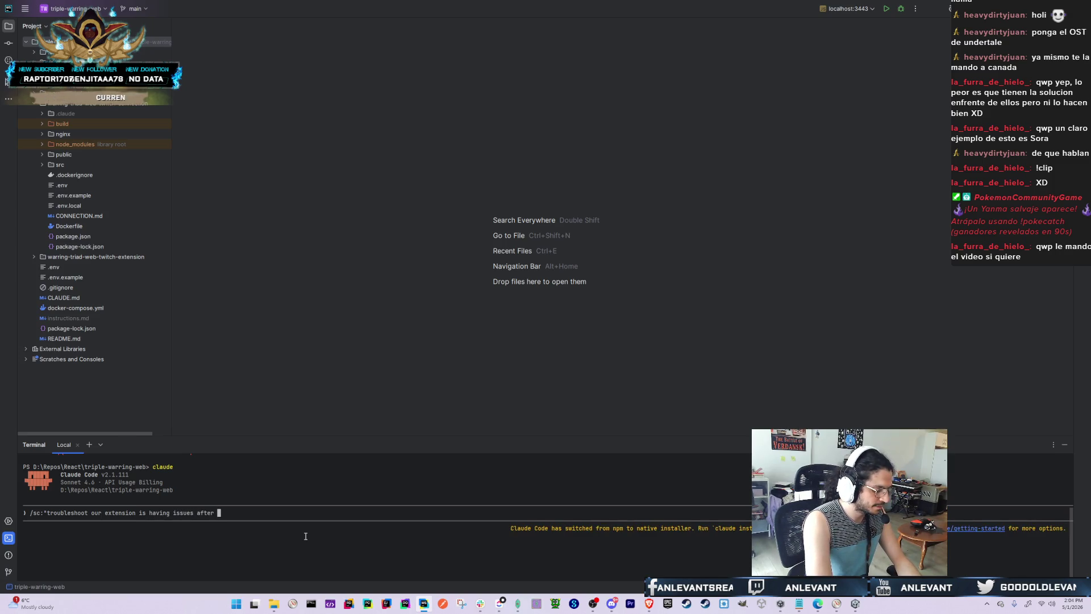
text(we re)
text(have been assign)
text(ed a)
text(child)
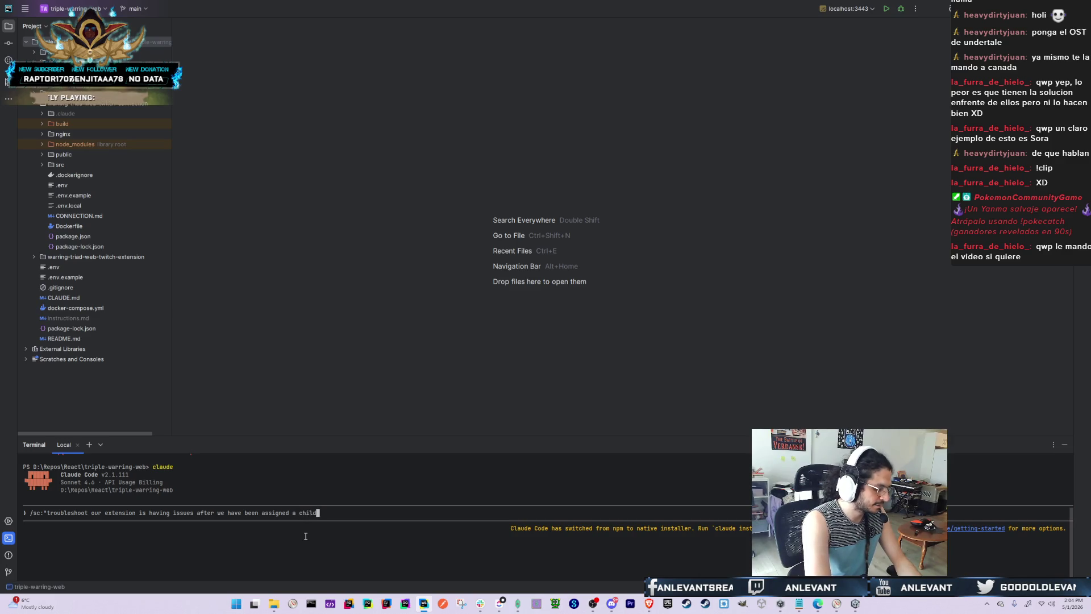
text(When)
key(BackSpace)
key(BackSpace)
key(BackSpace)
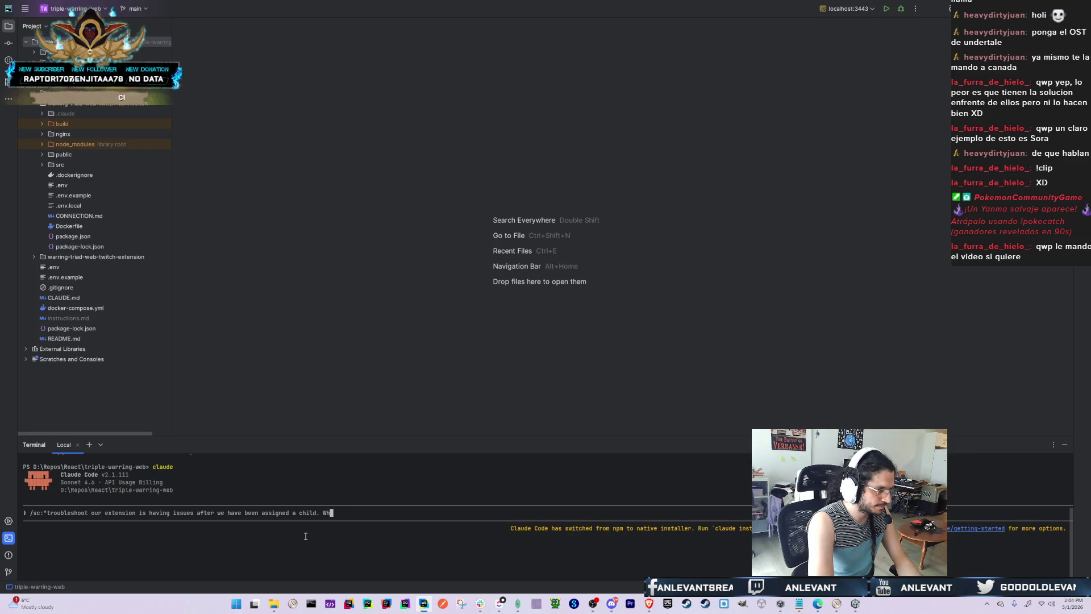
text(We hvane't)
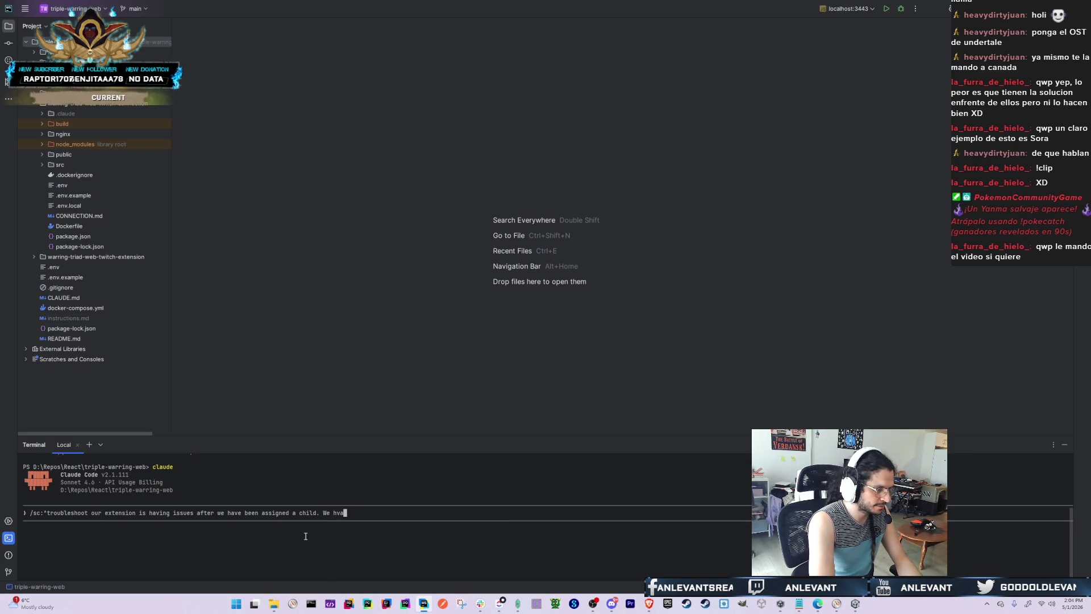
key(BackSpace)
key(BackSpace)
key(BackSpace)
text(ven't wit)
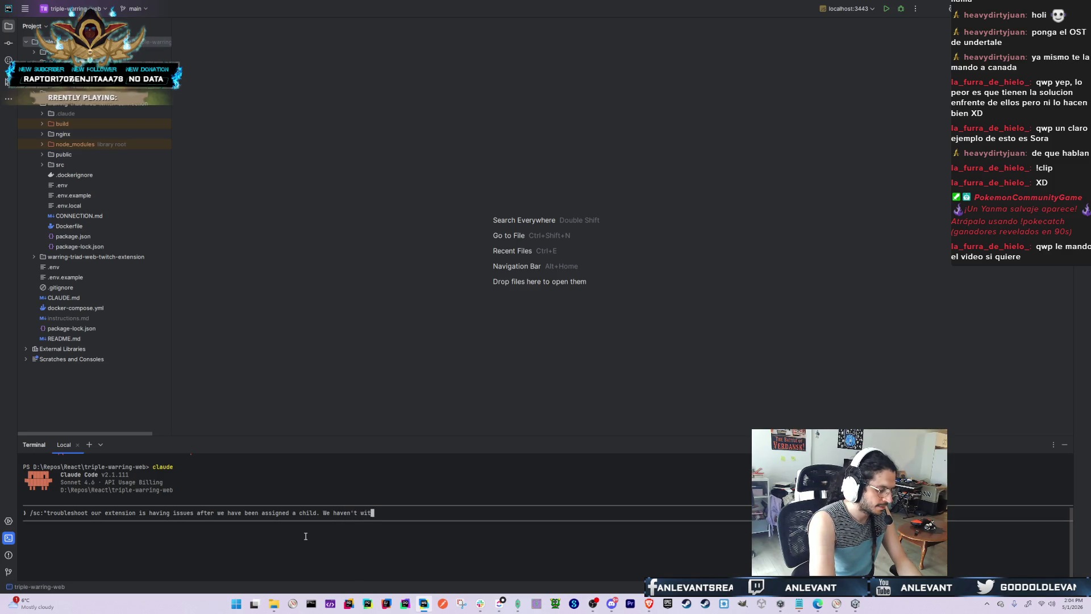
text(nessed )
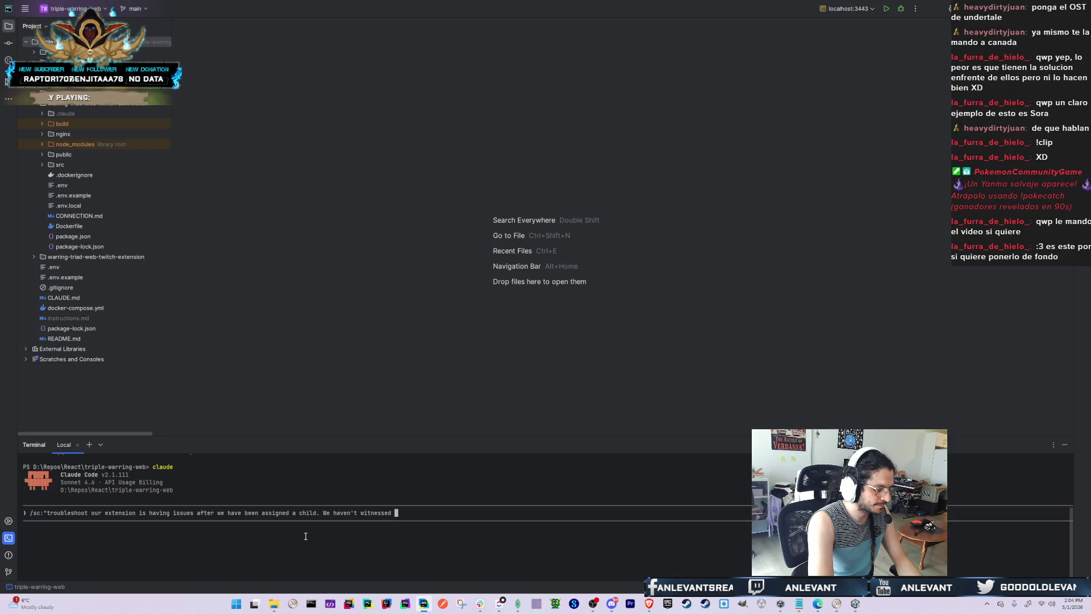
text(this behaviour)
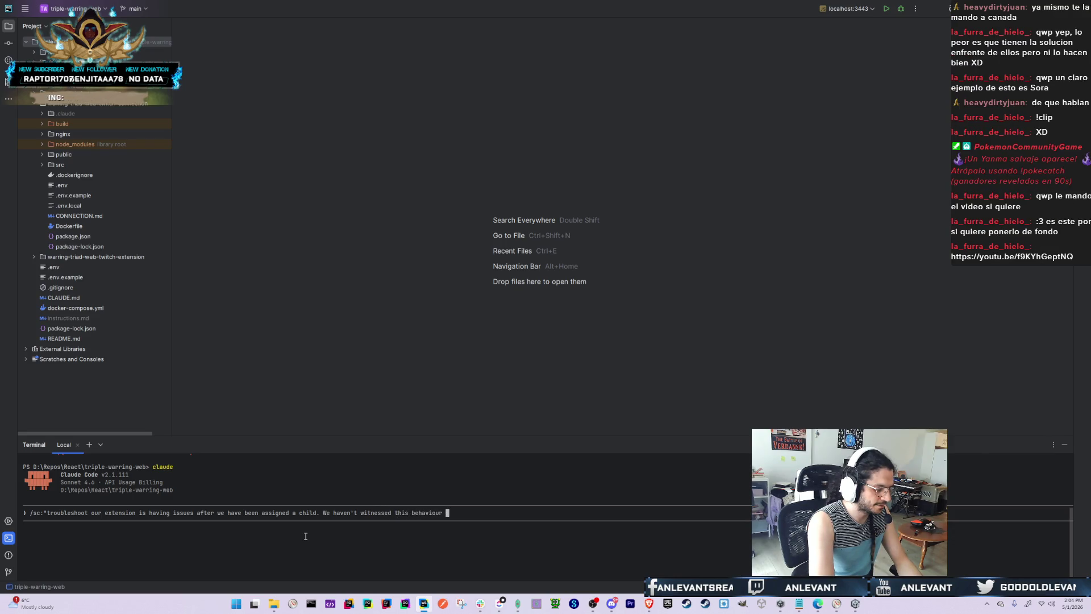
text(when the )
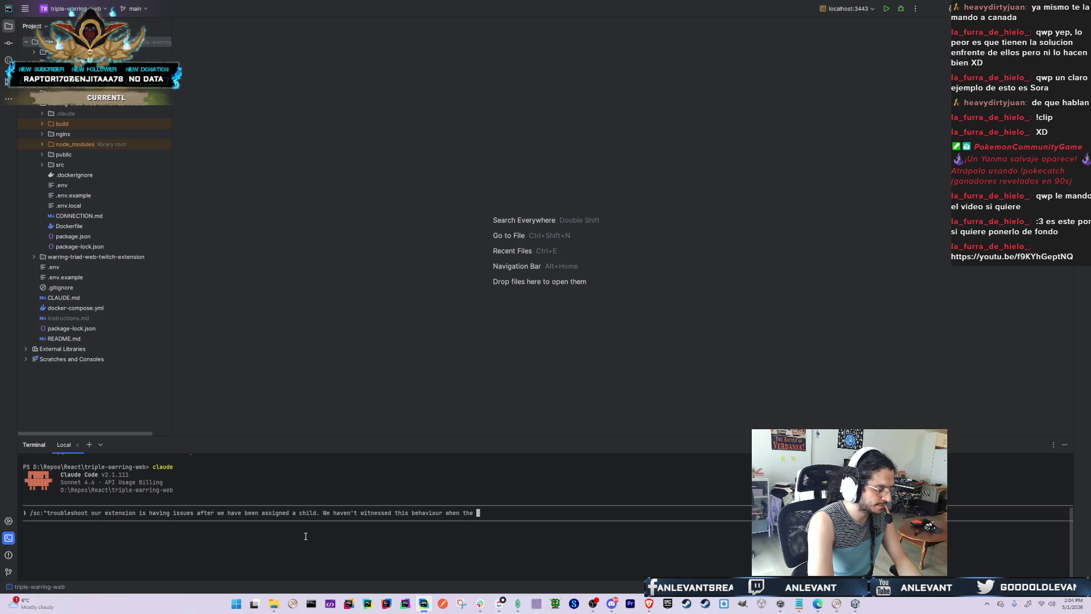
text(view)
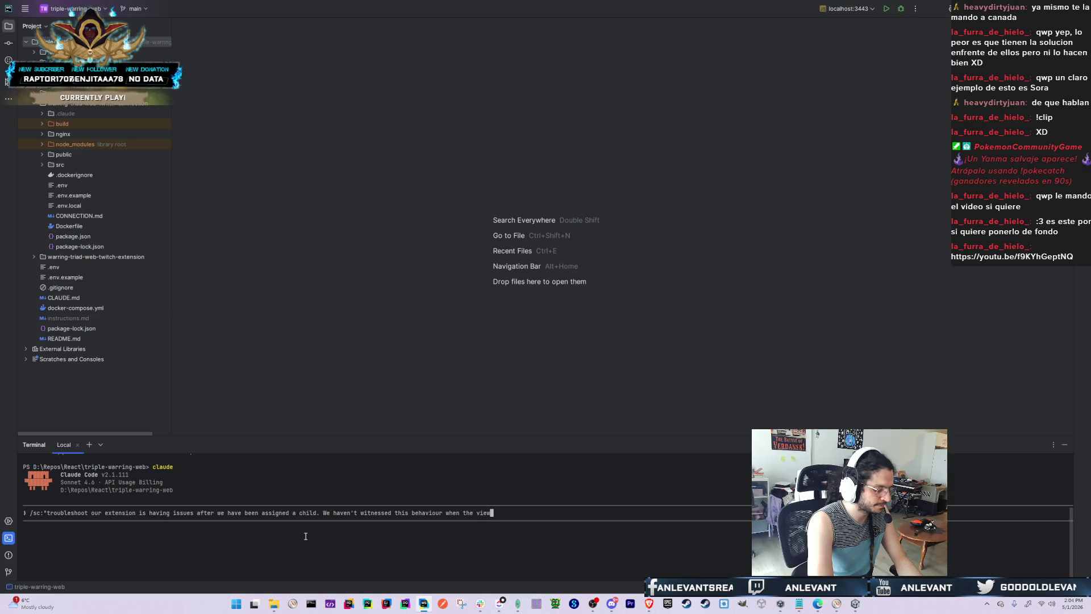
text(er doens't have a k)
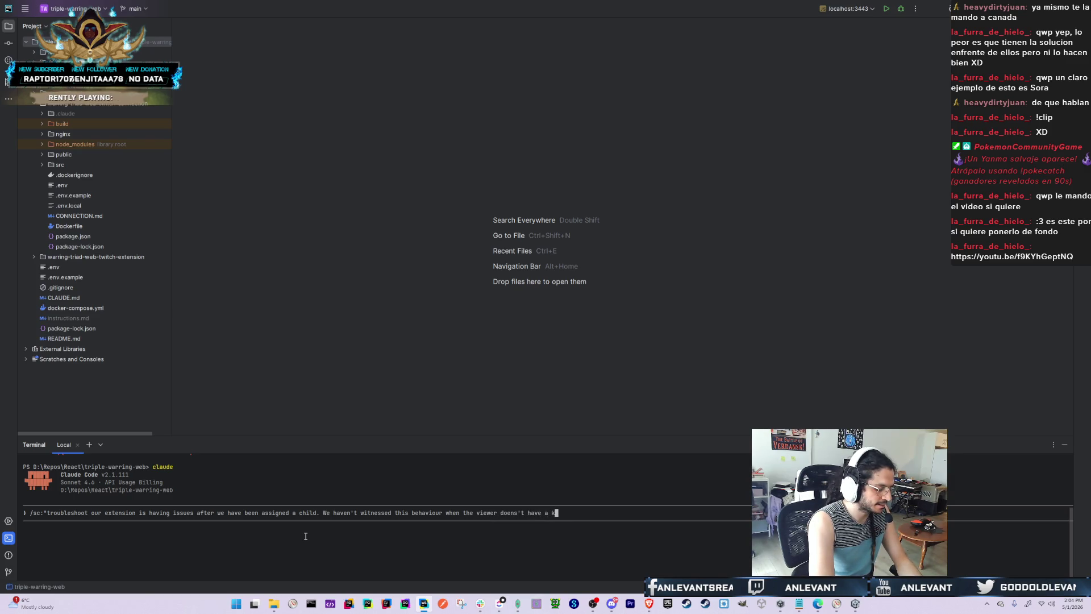
text(id, but once he )
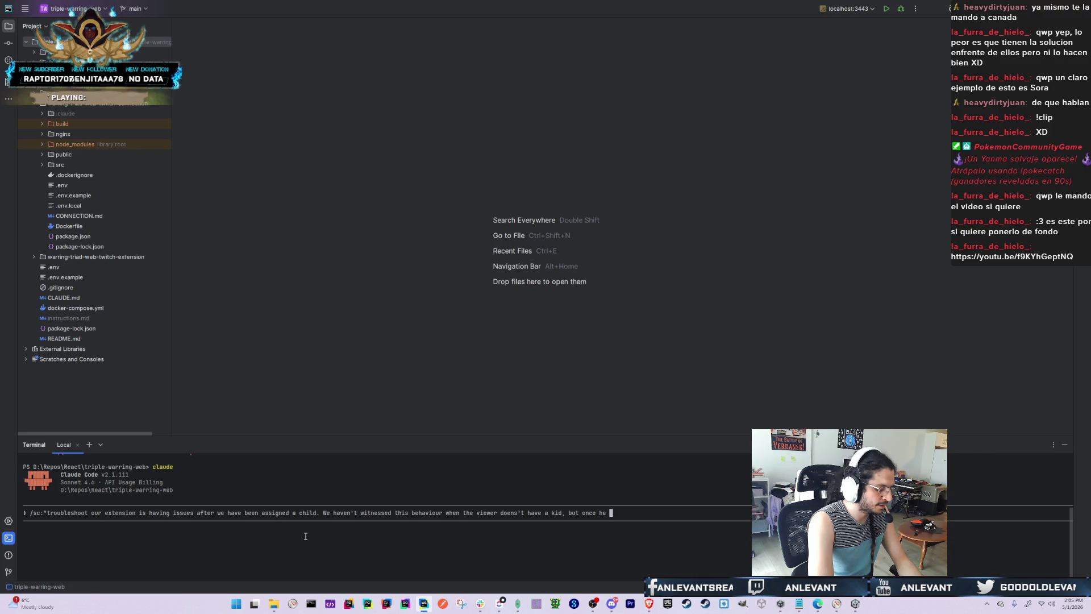
text(receives a)
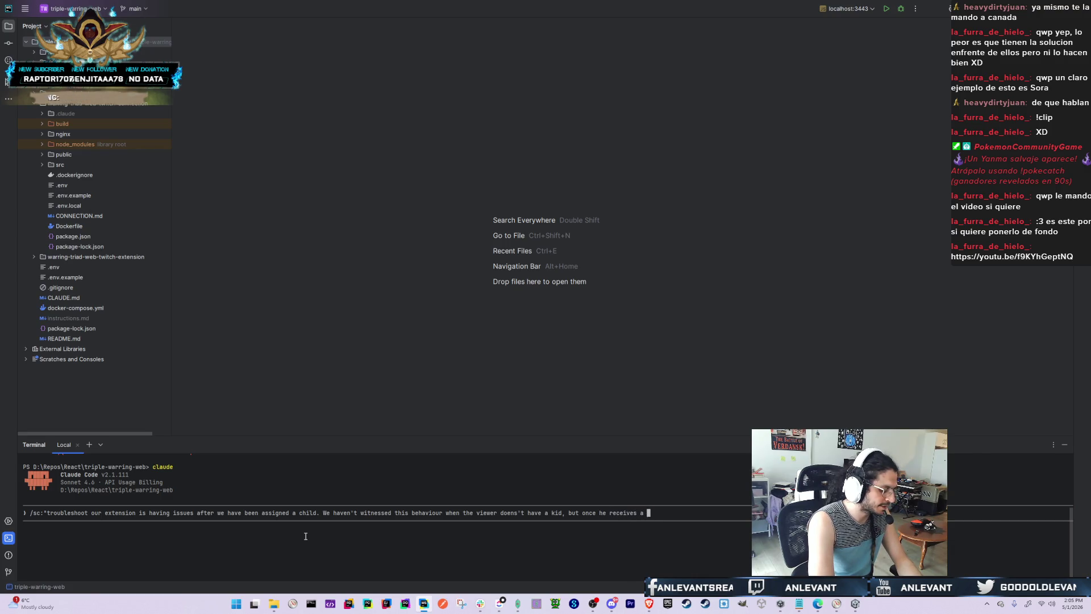
text( kid through di)
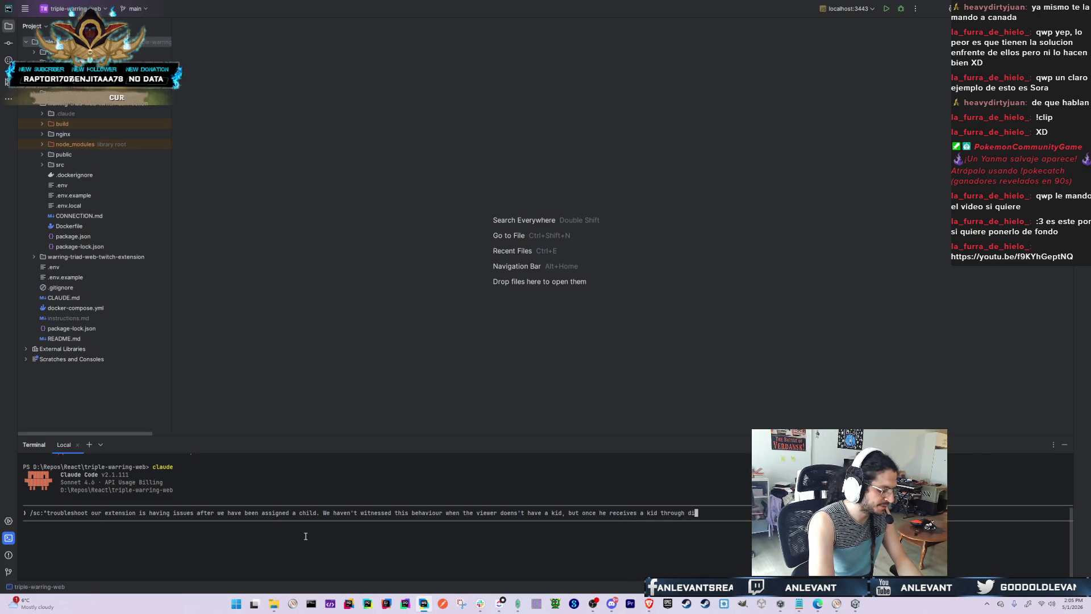
text(scovery, or a raf)
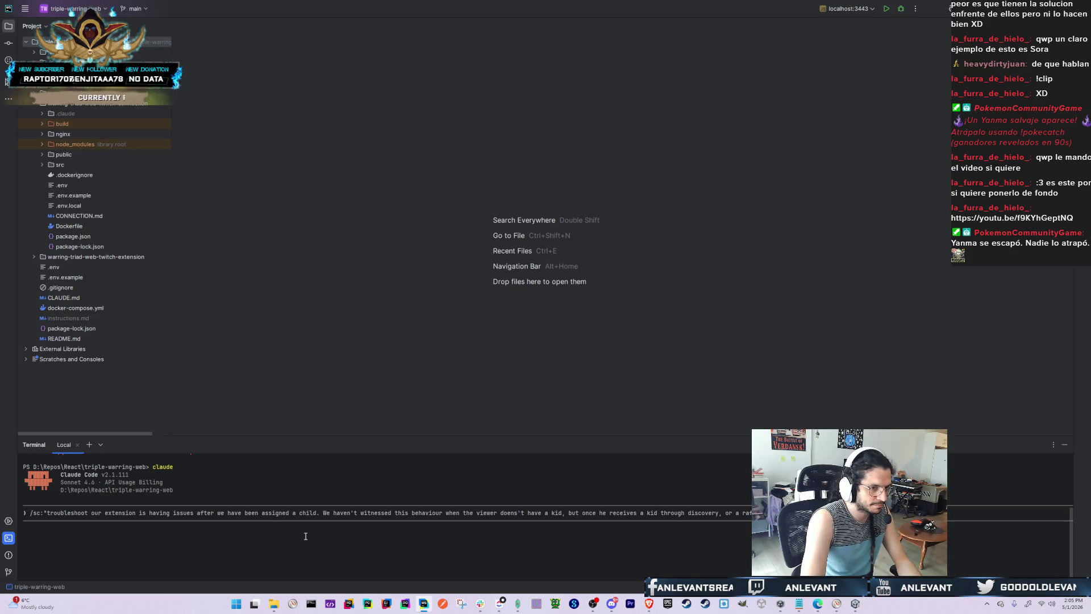
Add that authentication already succeeded and a second one shouldn't happen, doubting Twitch triggers it
text(ser from f)
text(urther interact)
text(ing with the exten)
text(sion. )
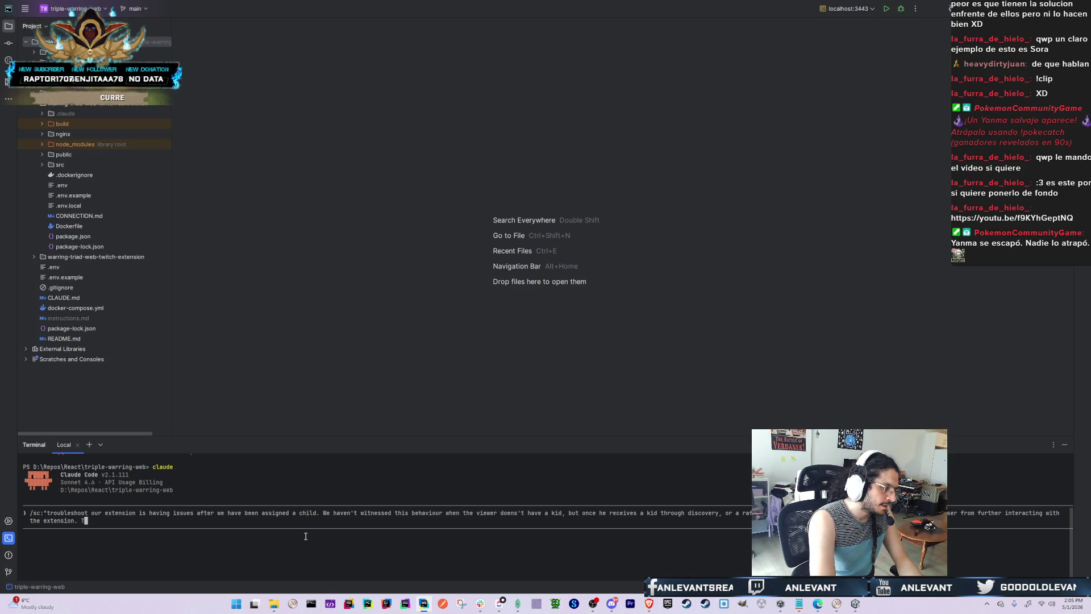
text(The authen)
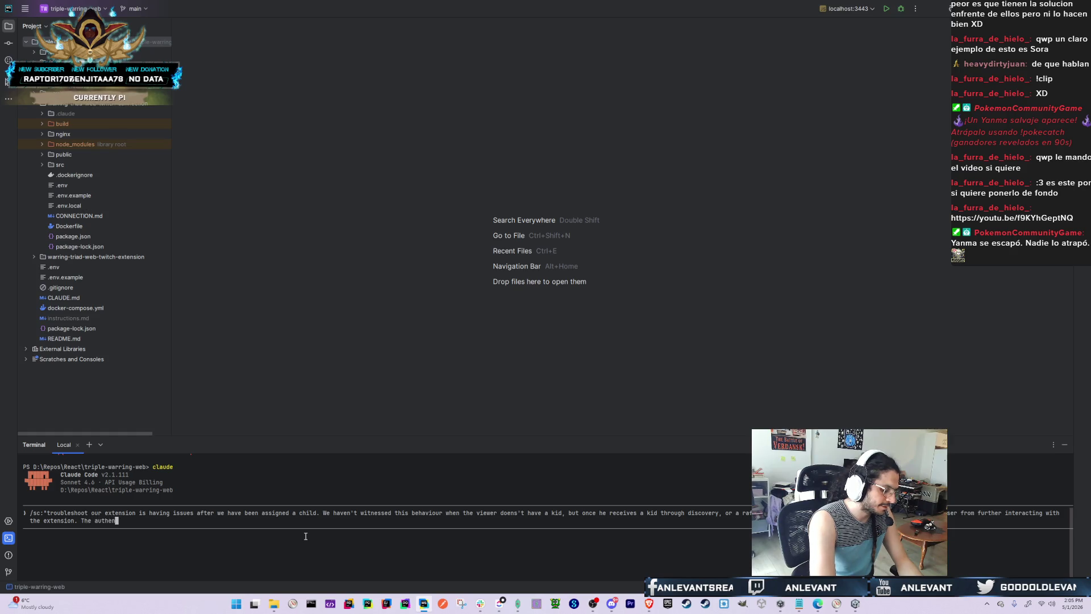
text(tication)
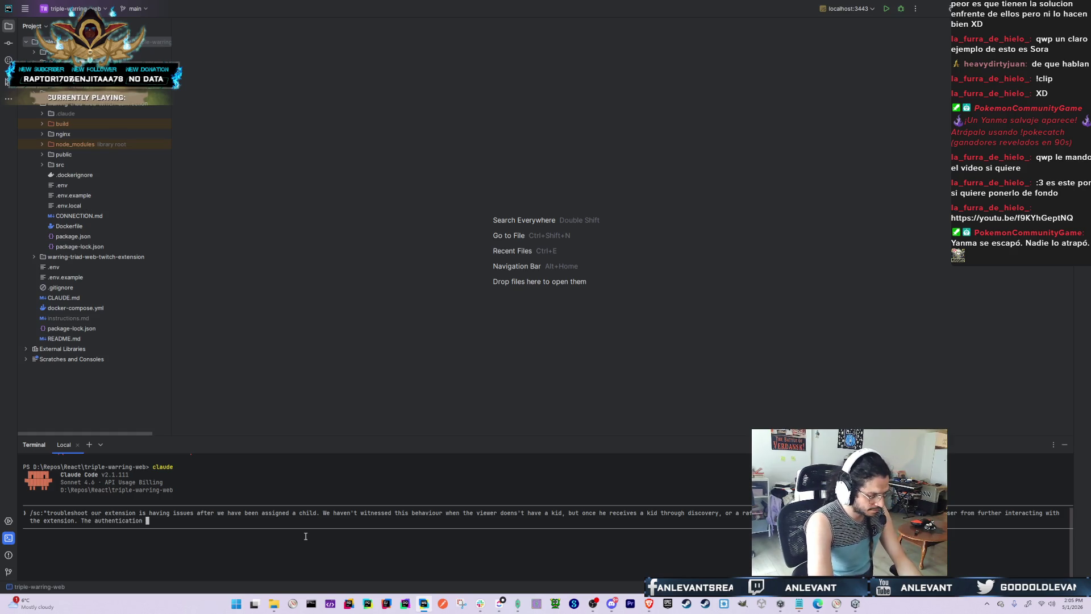
key(BackSpace)
text(, at th)
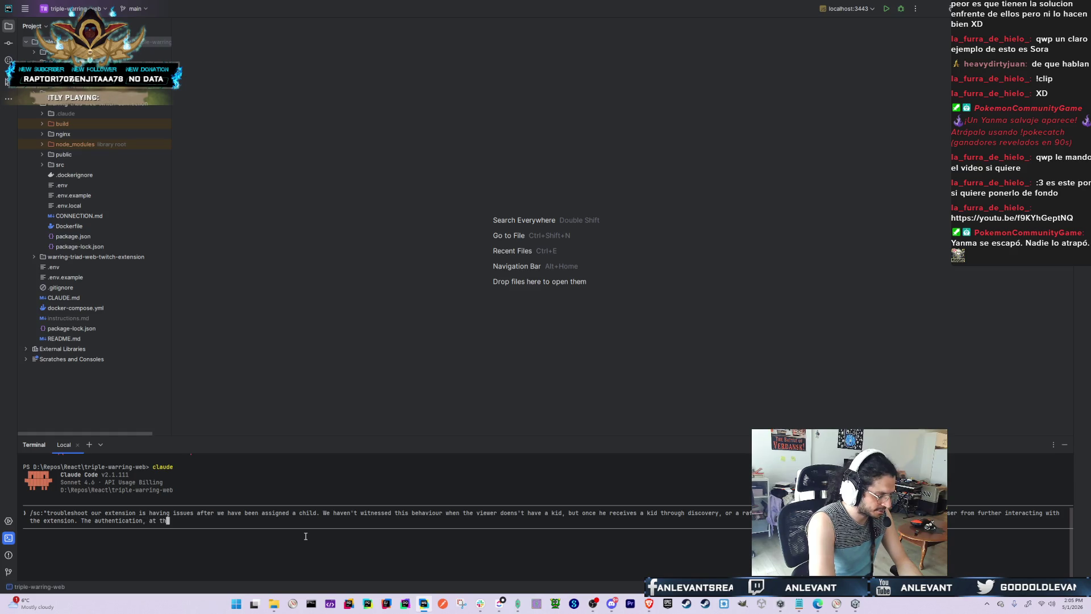
text(is point, has suc)
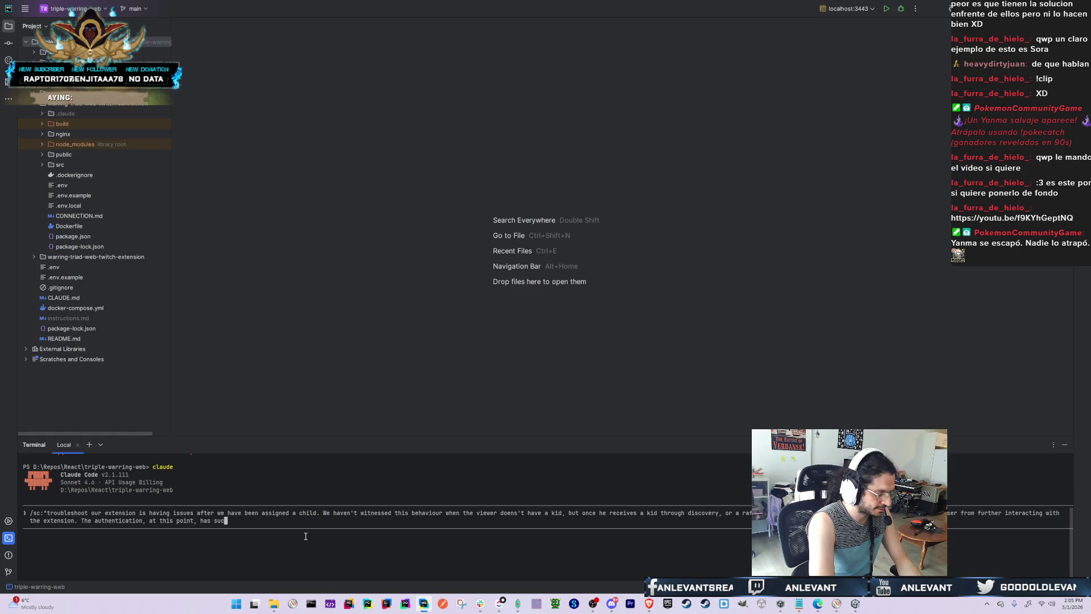
text(cedeed long a)
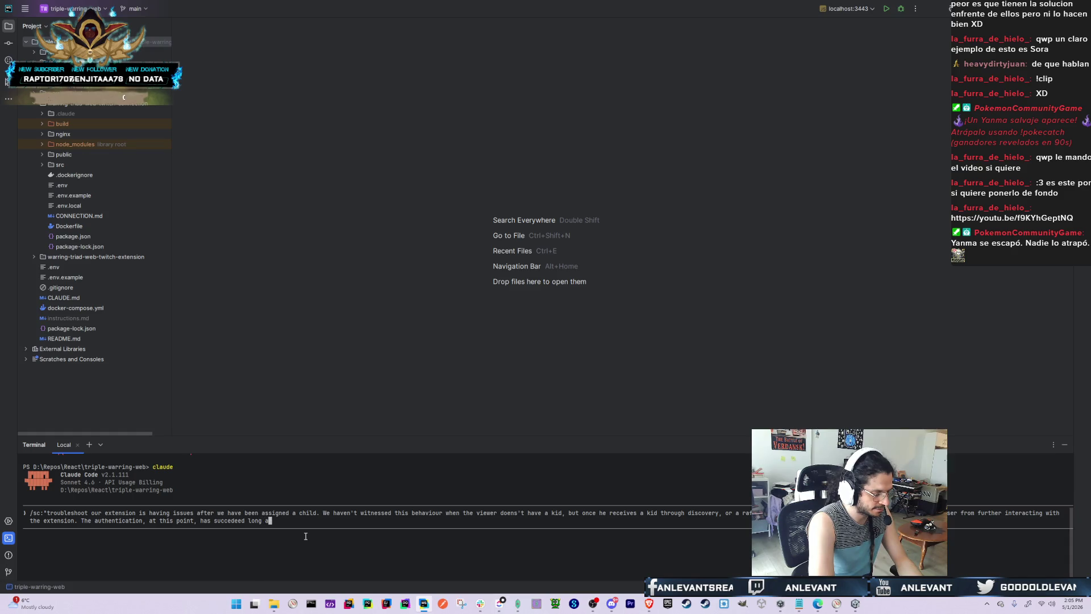
text(go and we shouldn't )
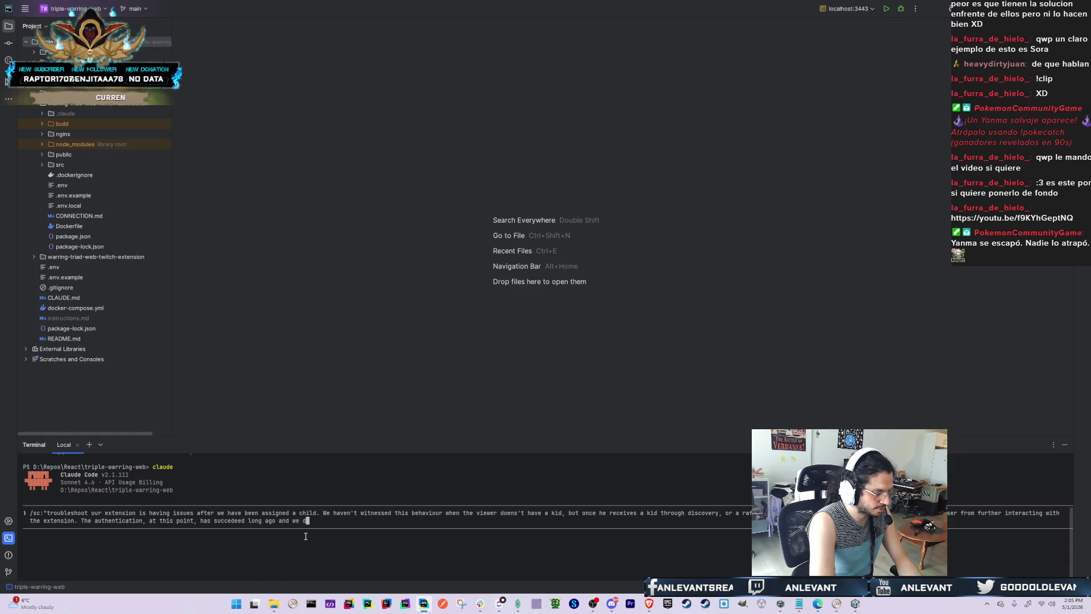
text(be perfo)
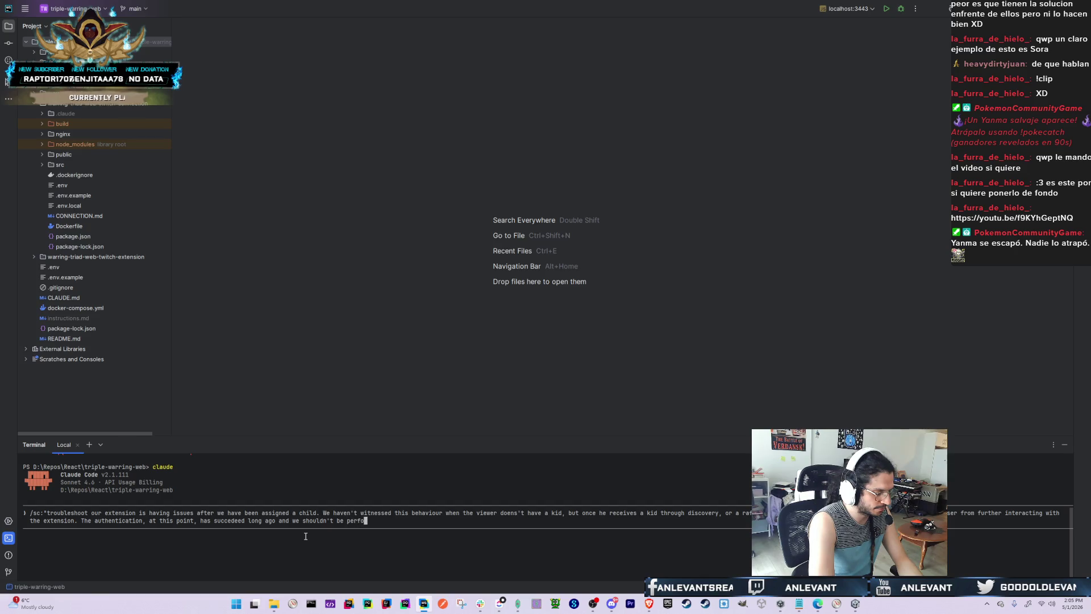
text(rming a second authentic)
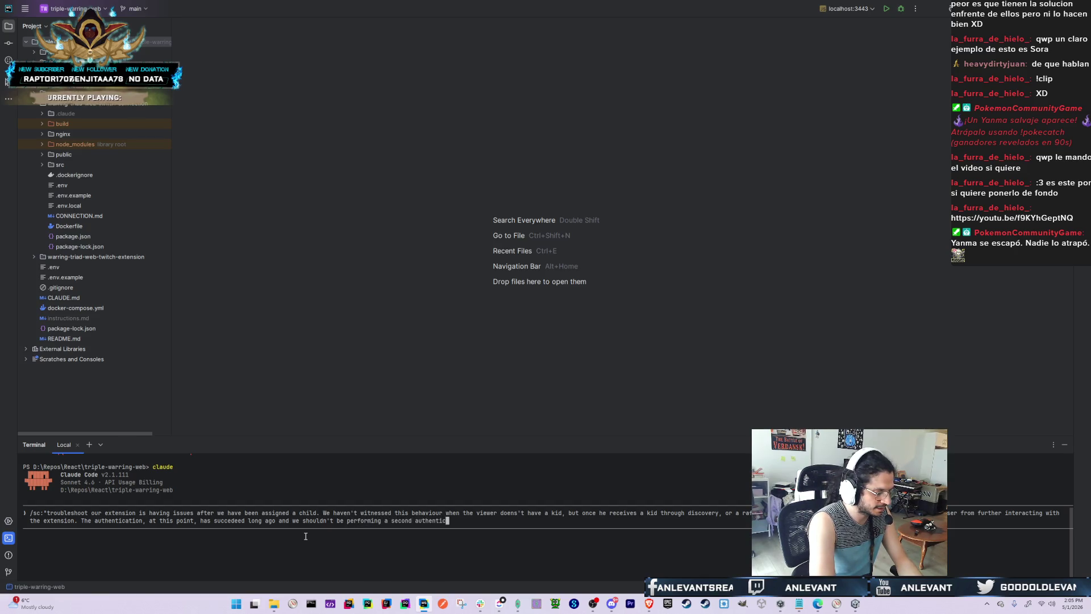
text(ation at all.)
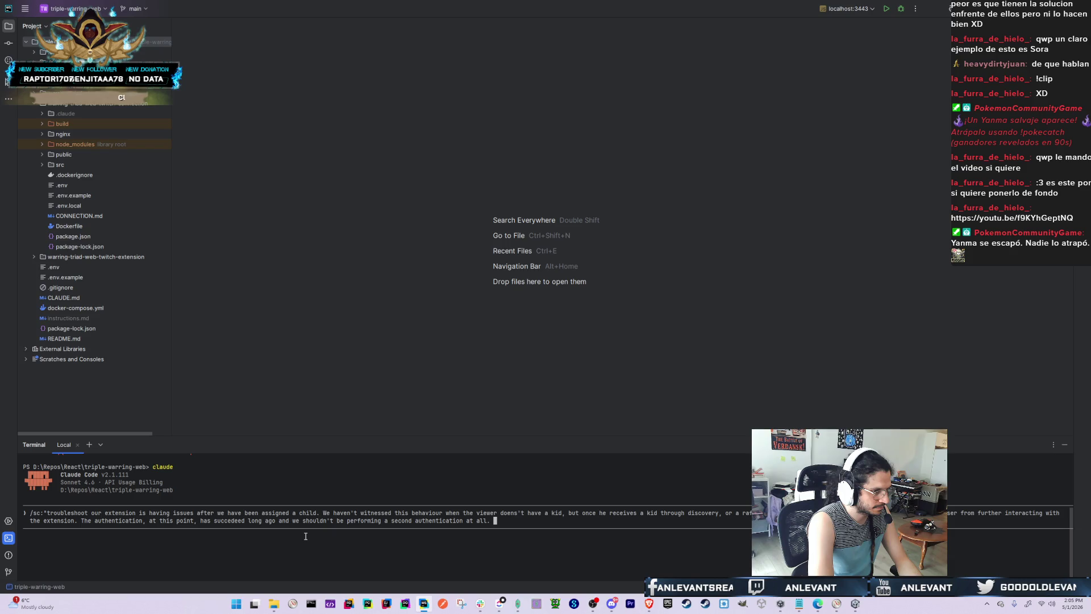
text(I doubt )
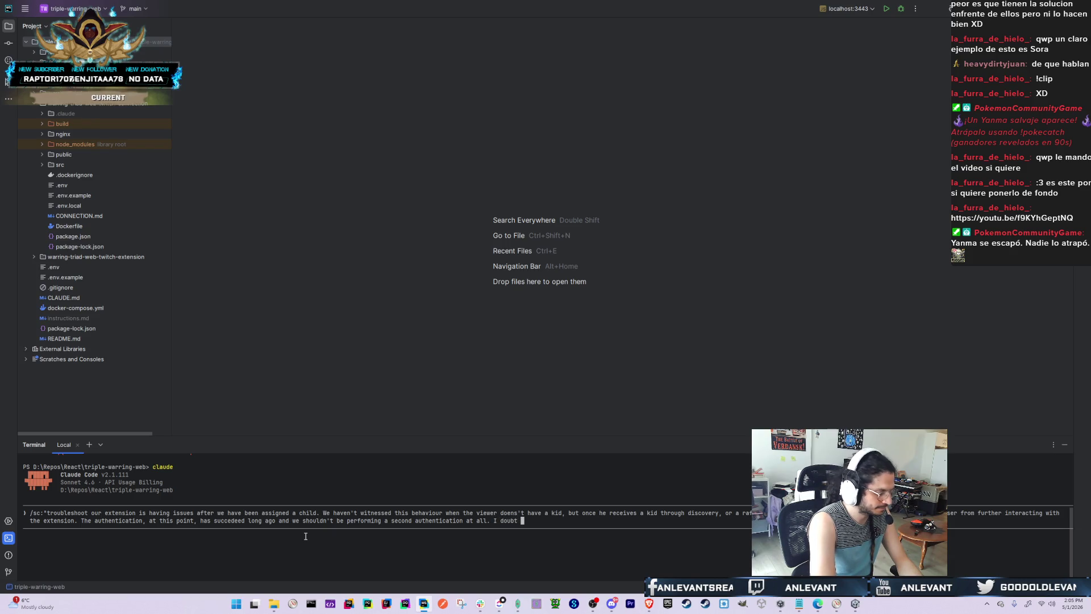
text(that twitch is)
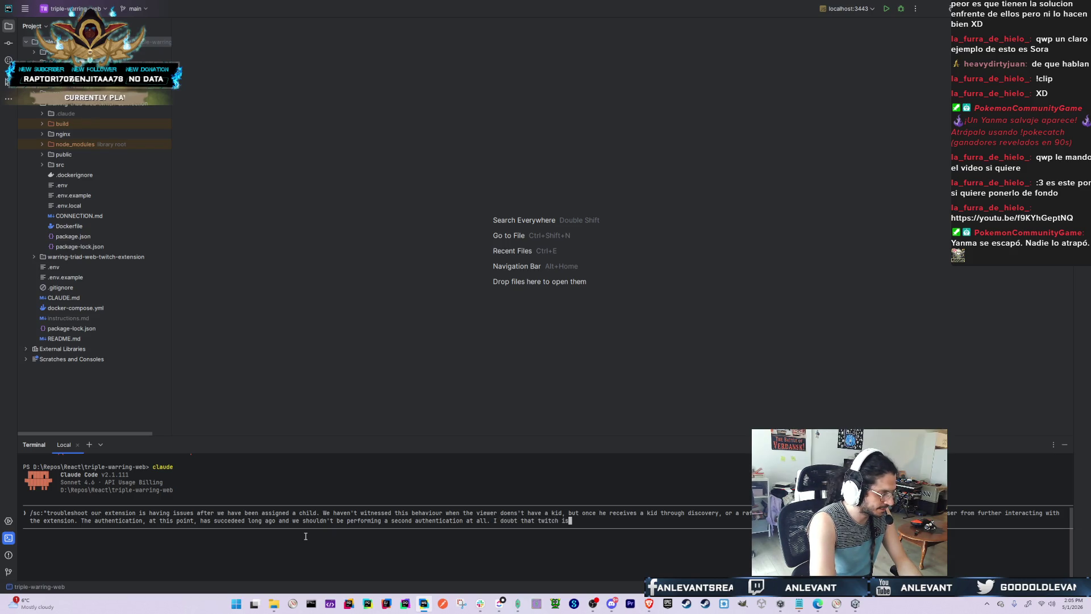
text( actually tri)
text(ggering this becua)
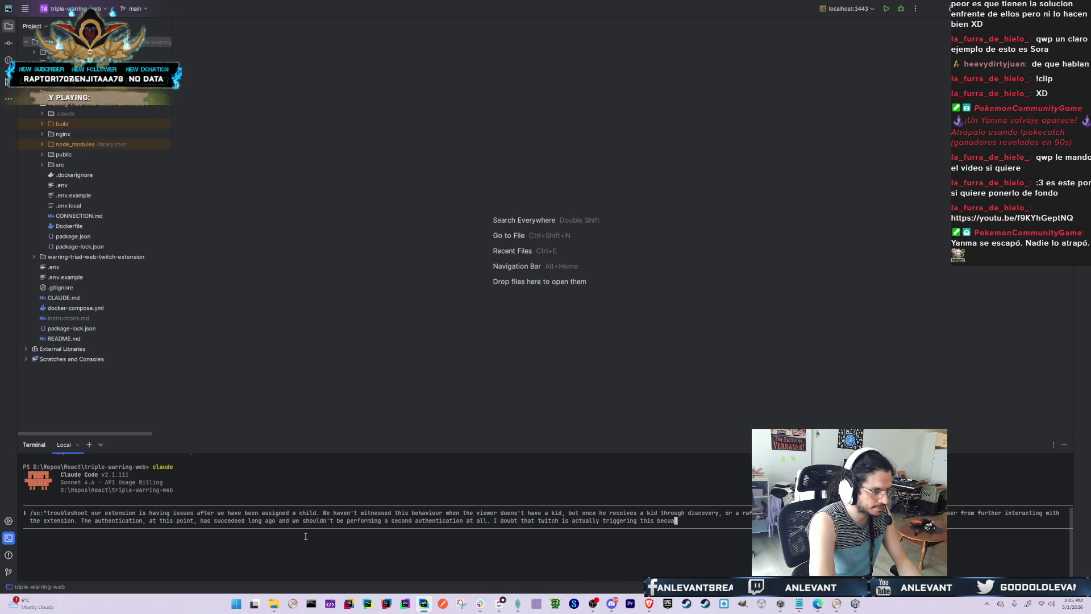
text(haviour through)
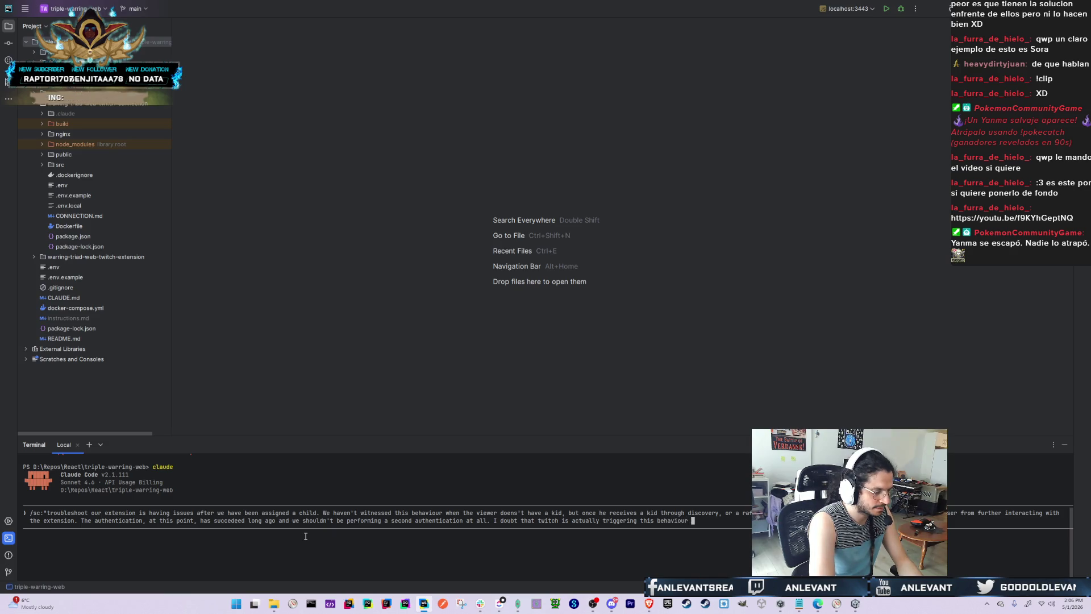
Insert the --investigate flag right after the /sc:troubleshoot command
key(ctrl+Left)
key(ctrl+Left)
key(ctrl+Left)
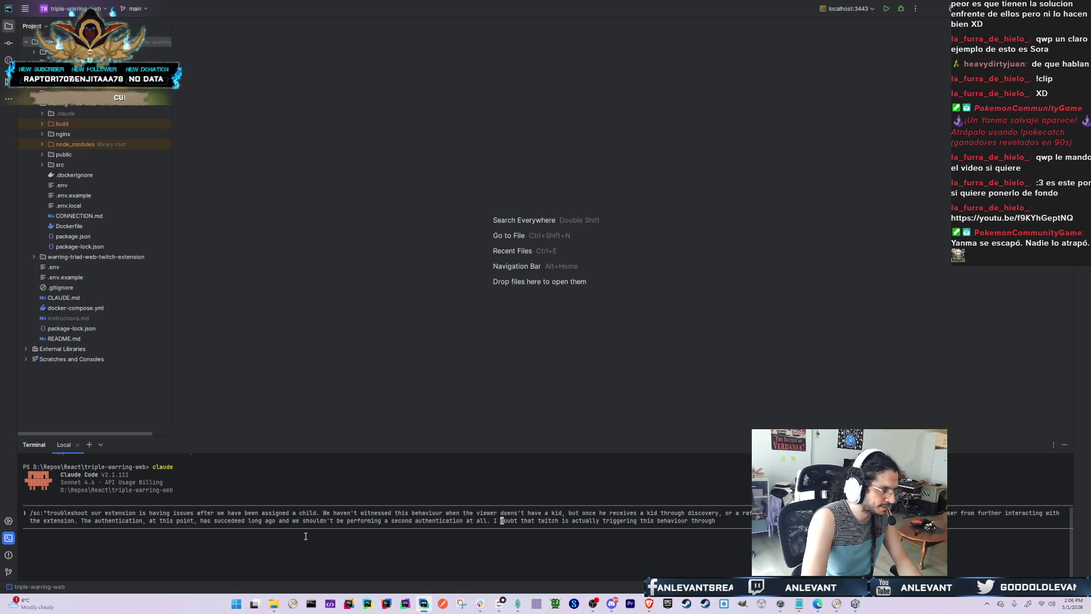
key(ctrl+Left)
key(ctrl+Left)
key(ctrl+Left)
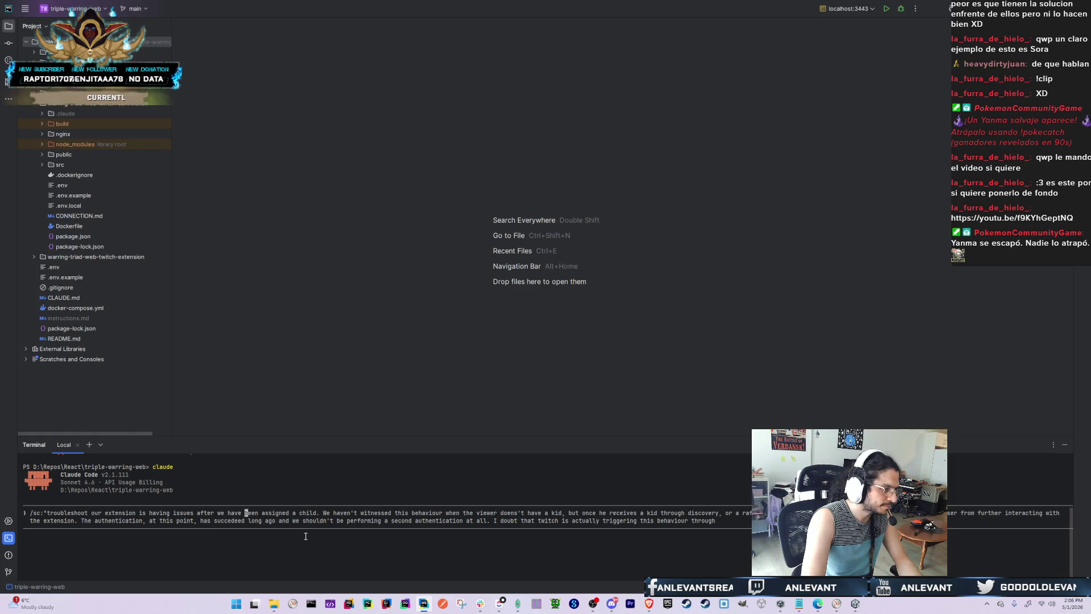
key(Right)
key(Right)
key(Right)
key(Delete)
key(Right)
key(Right)
key(Right)
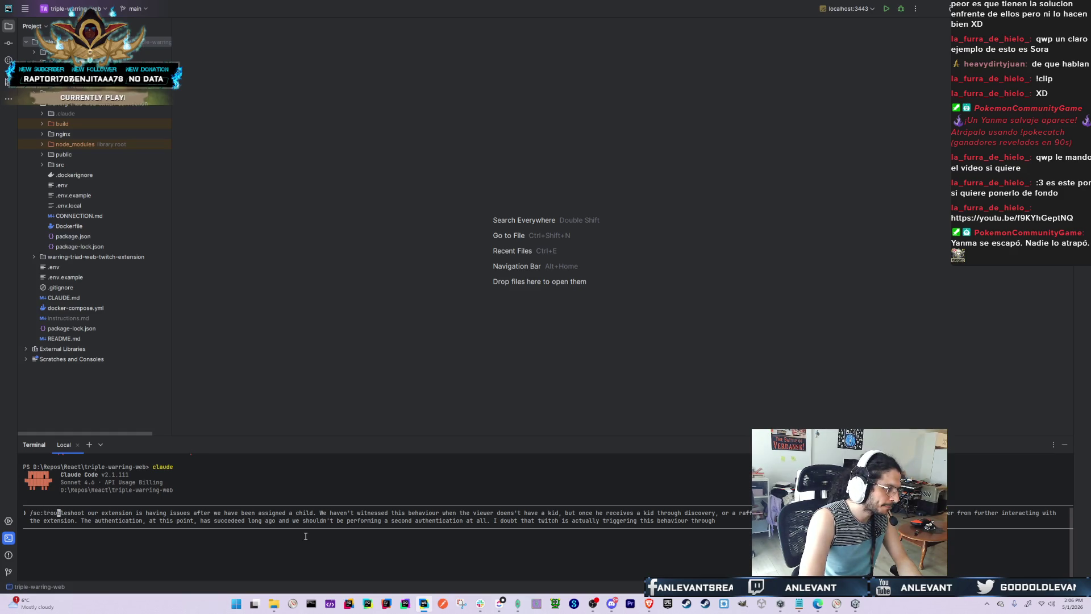
text(--investig)
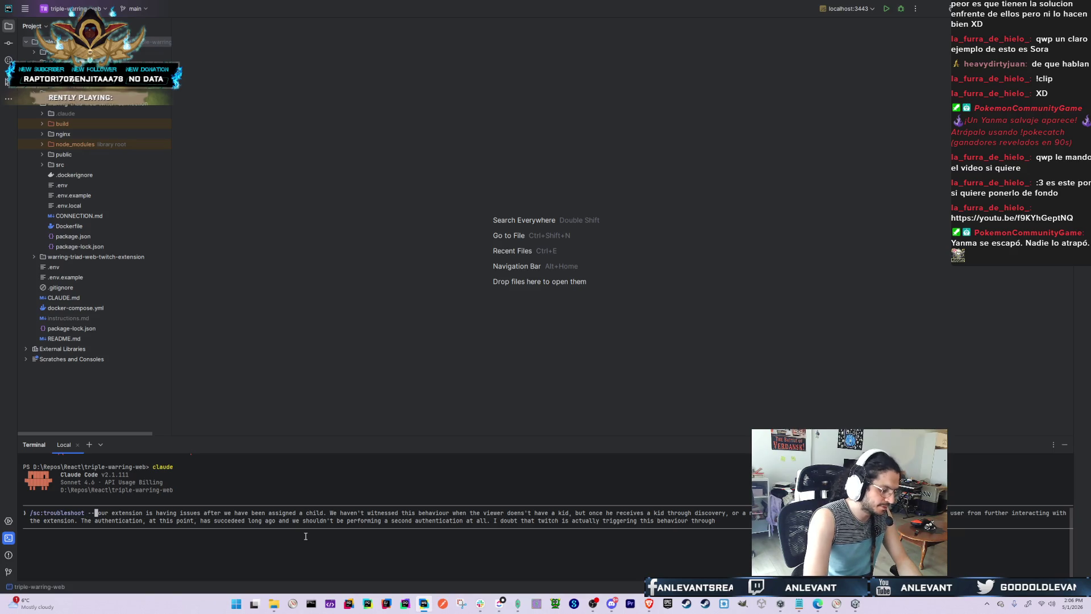
text(ate)
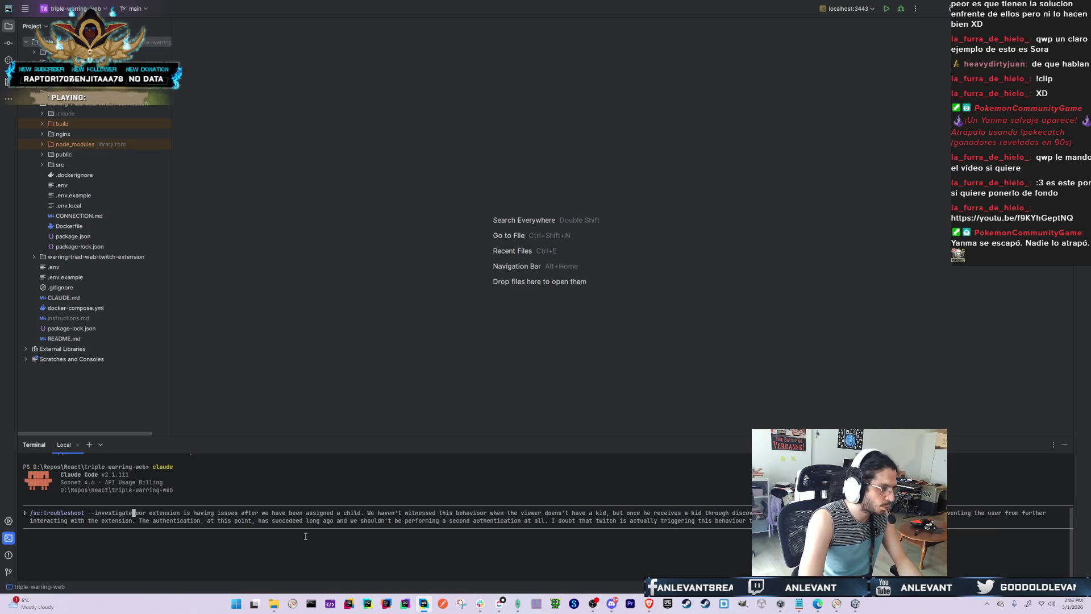
key(ctrl+Right)
key(ctrl+Right)
key(ctrl+Right)
key(ctrl+Right)
key(ctrl+Right)
key(ctrl+Right)
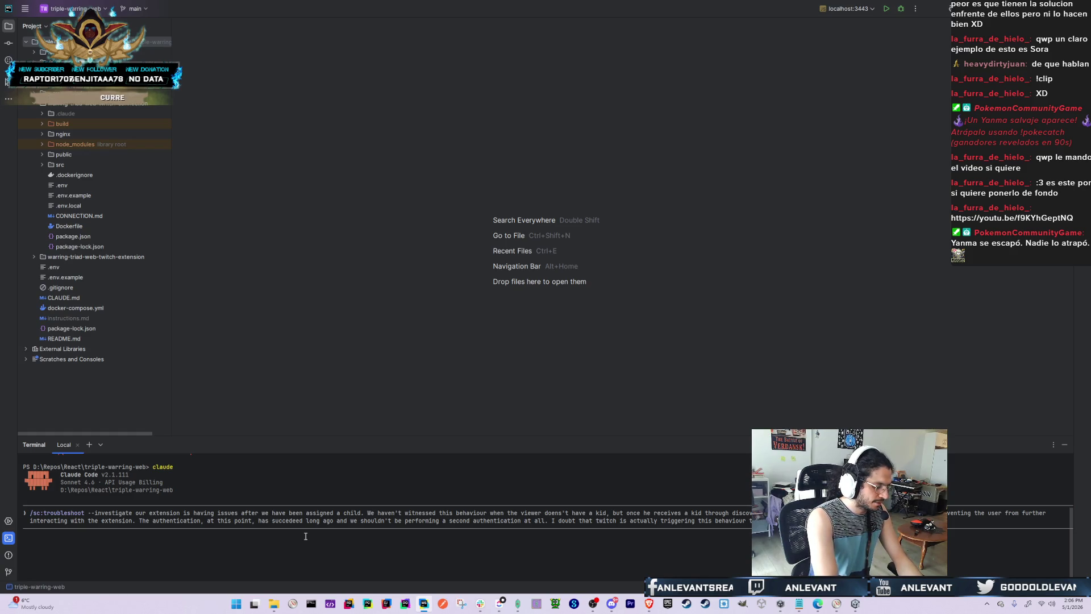
Finish the prompt asking to investigate and propose some explanations, then submit it
text(logic. Please investigate this issue and )
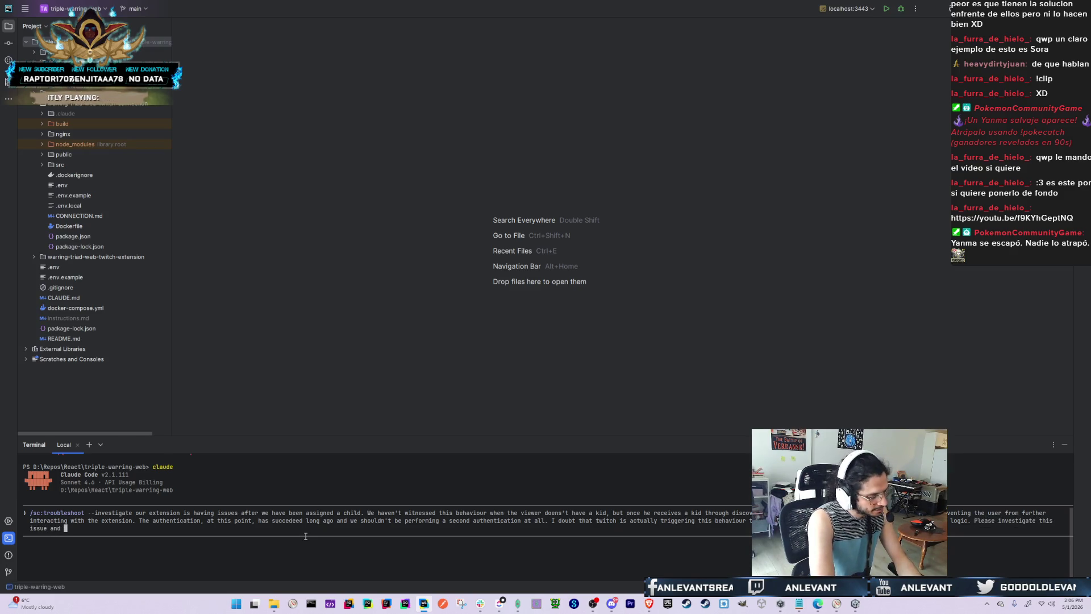
text(propo)
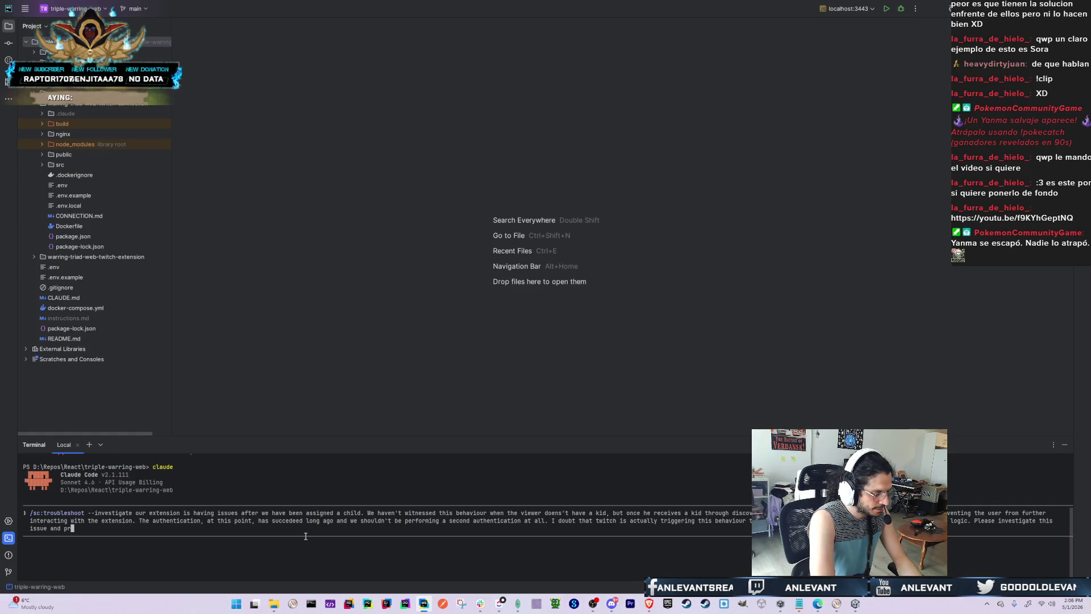
key(BackSpace)
key(BackSpace)
key(BackSpace)
text(, propose)
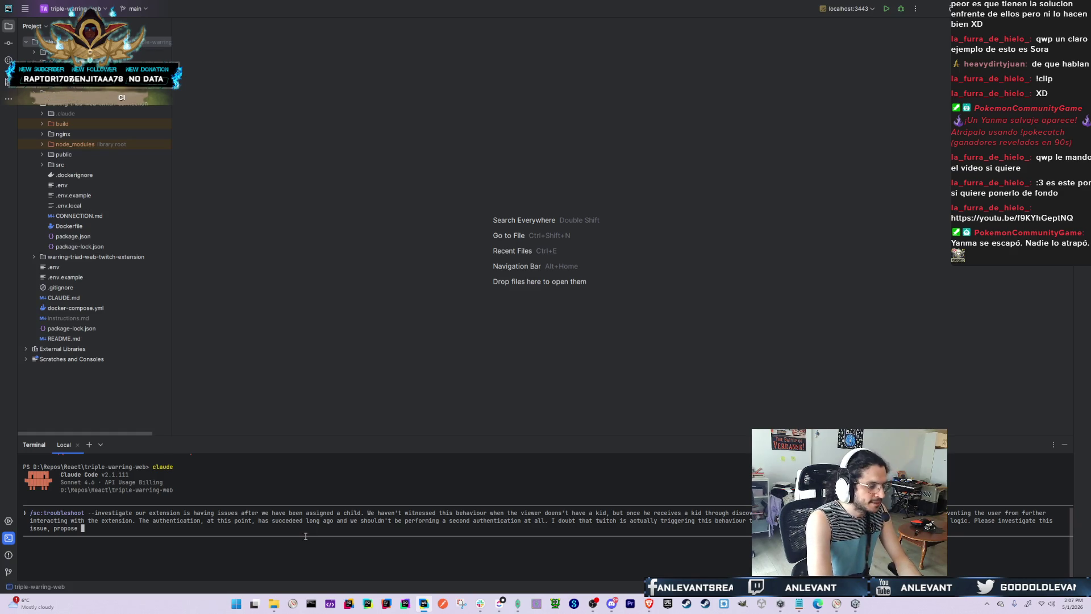
key(ctrl+Left)
text(and)
key(End)
text(some explanations to i)
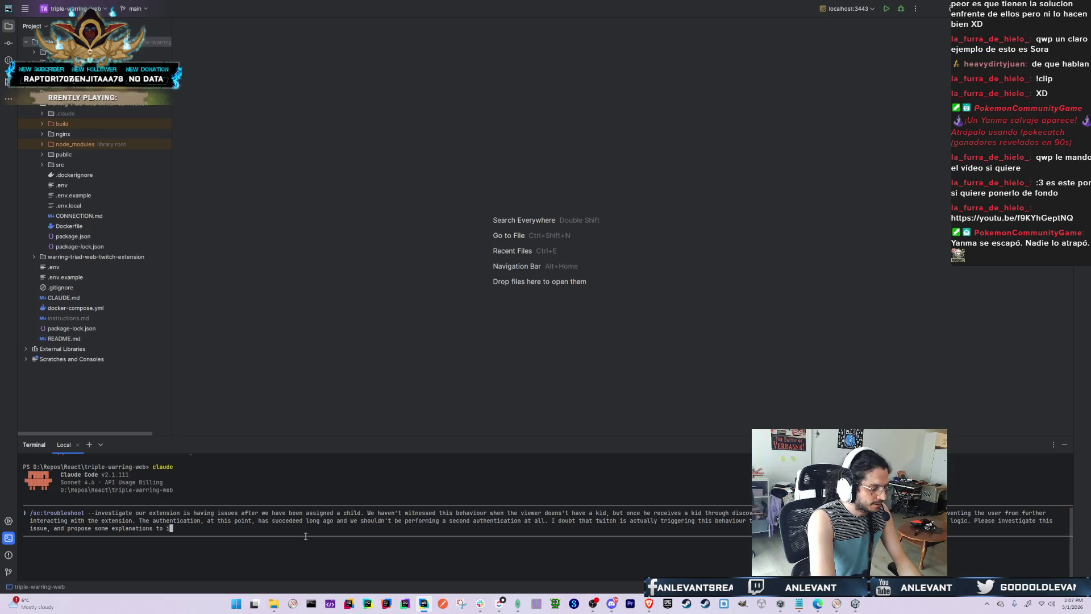
key(Return)
Bring the Brave window with the YouTube video to the front and make it full screen
key(alt+Tab)
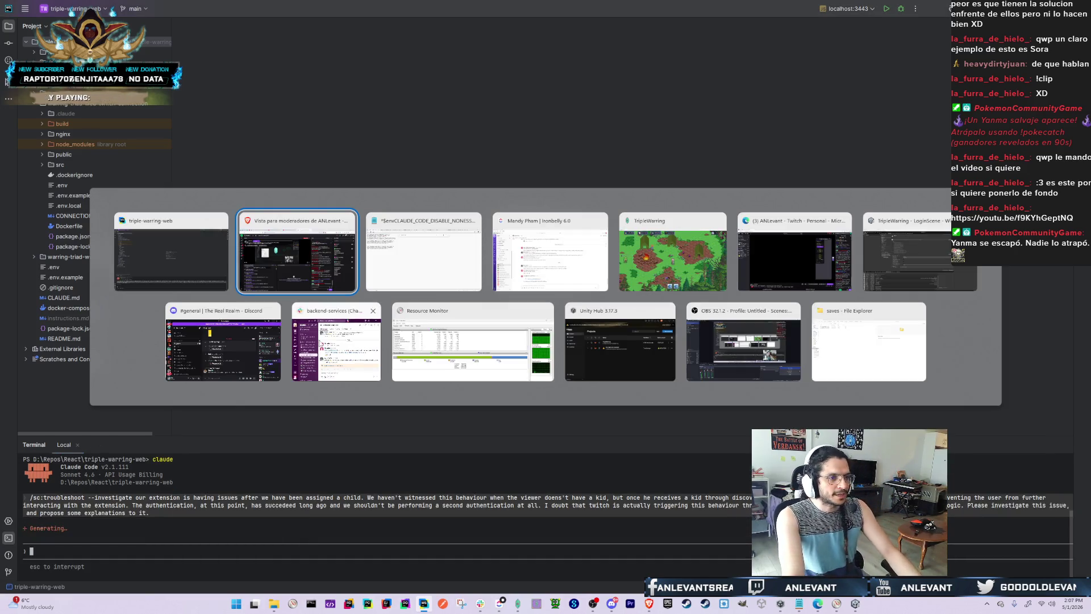
key(Escape)
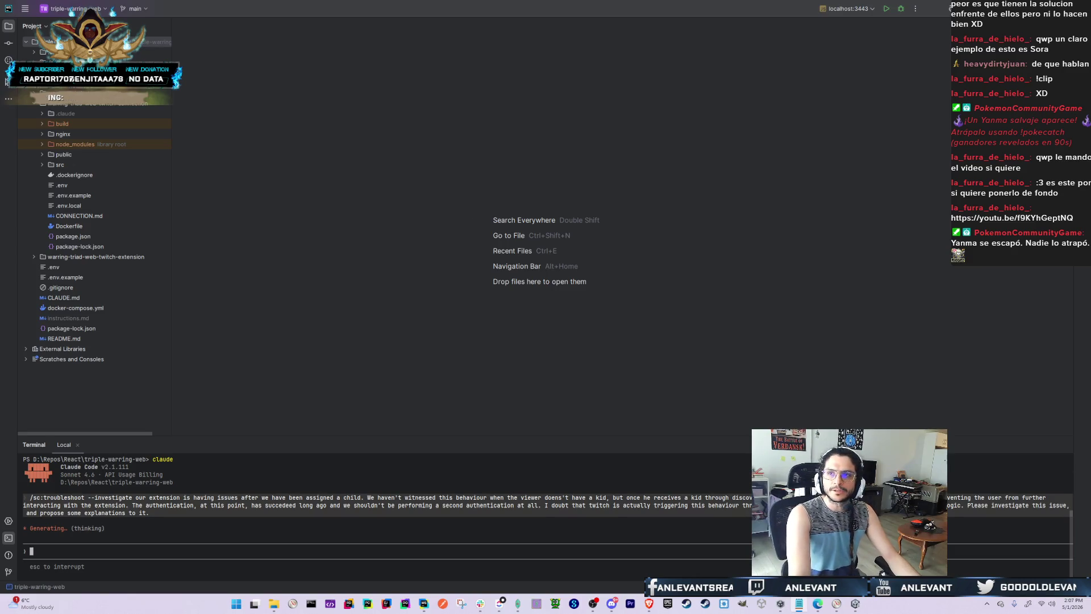
key(alt+Tab)
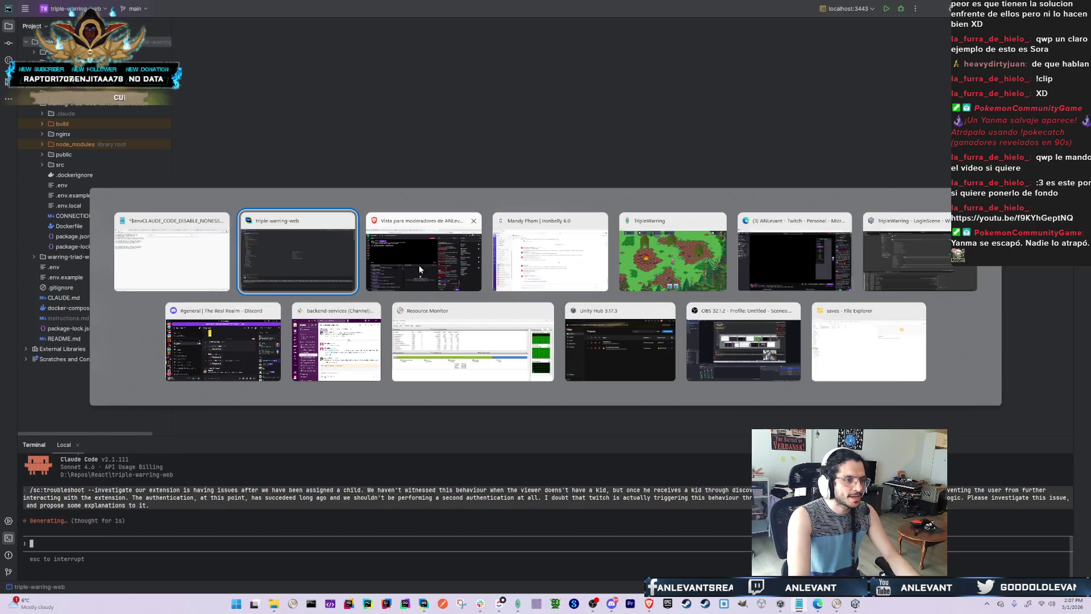
click(440, 258)
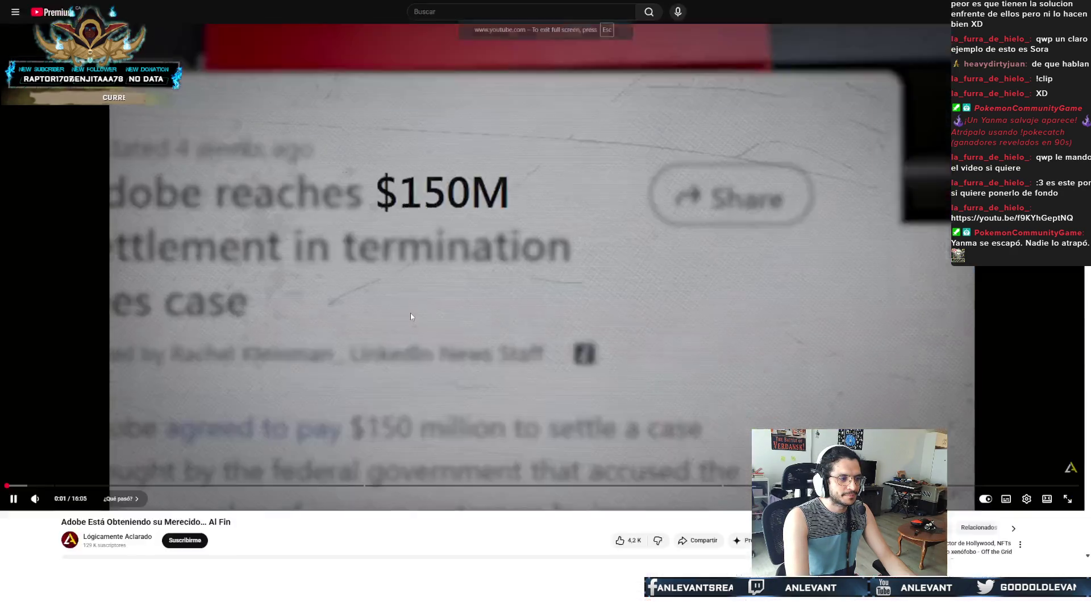
double_click(411, 313)
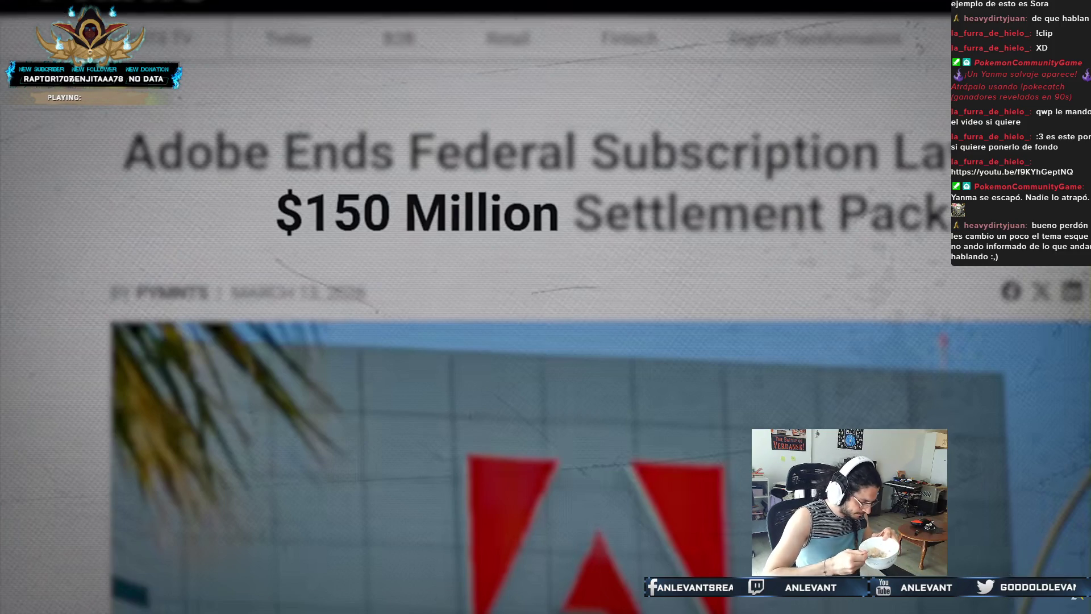
Resume the video at 2x playback speed and raise the volume
click(402, 309)
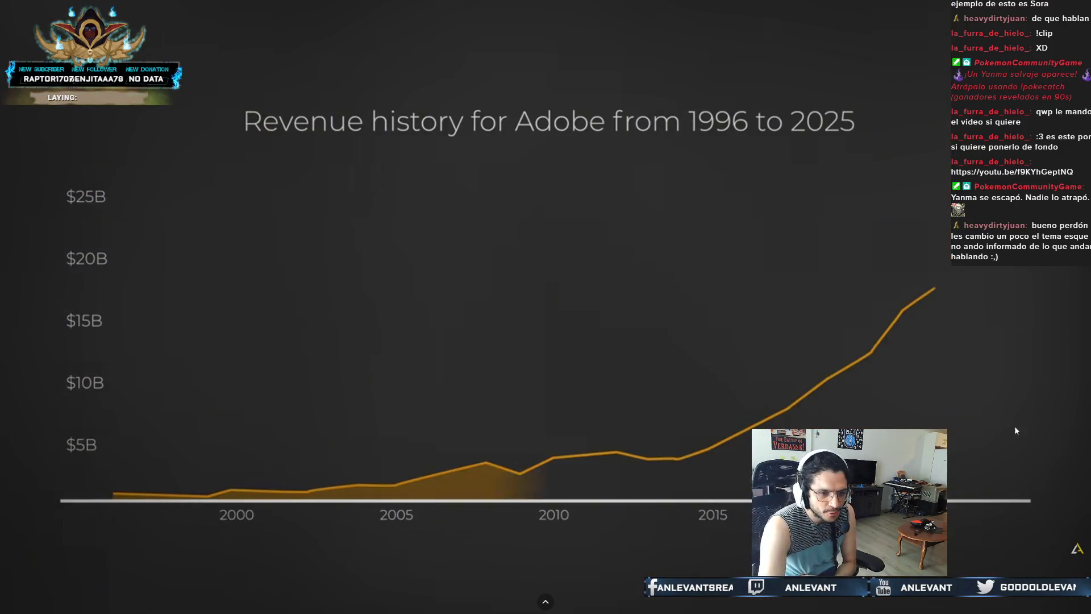
click(1053, 602)
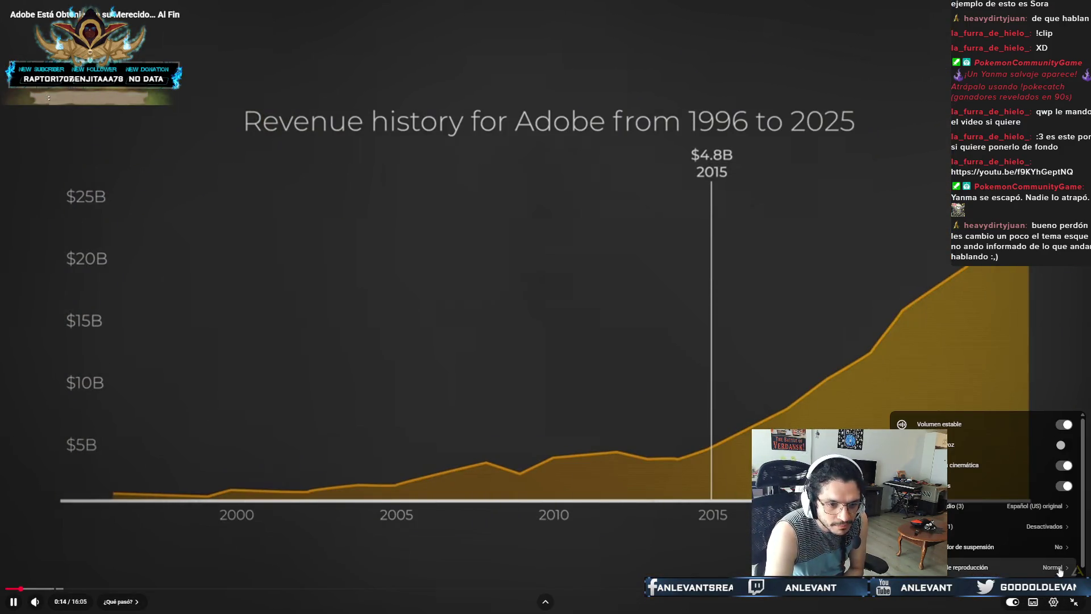
scroll(1060, 571, down, 1)
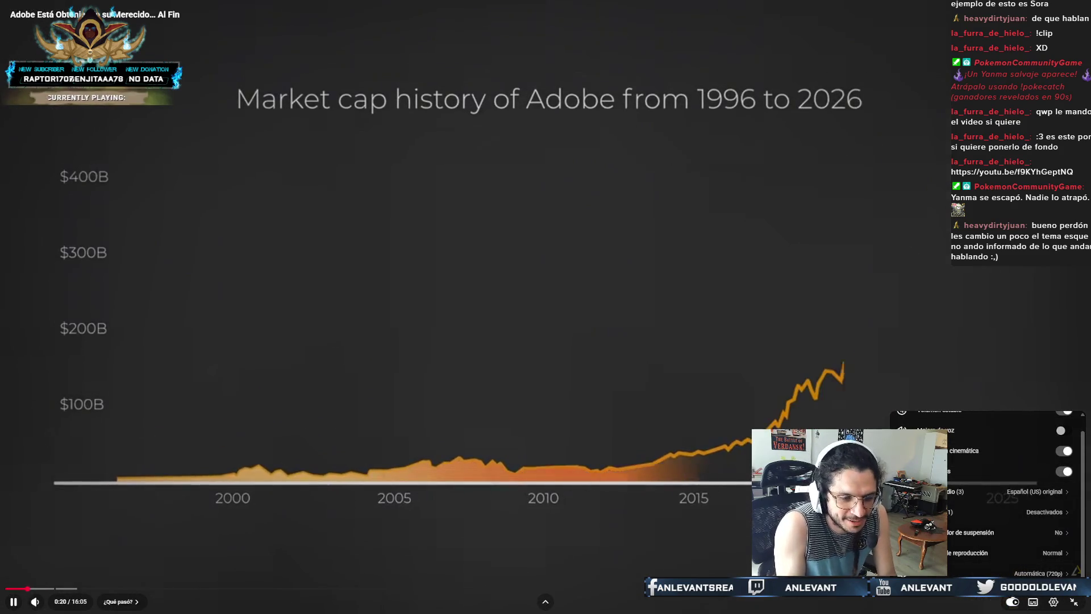
click(1038, 573)
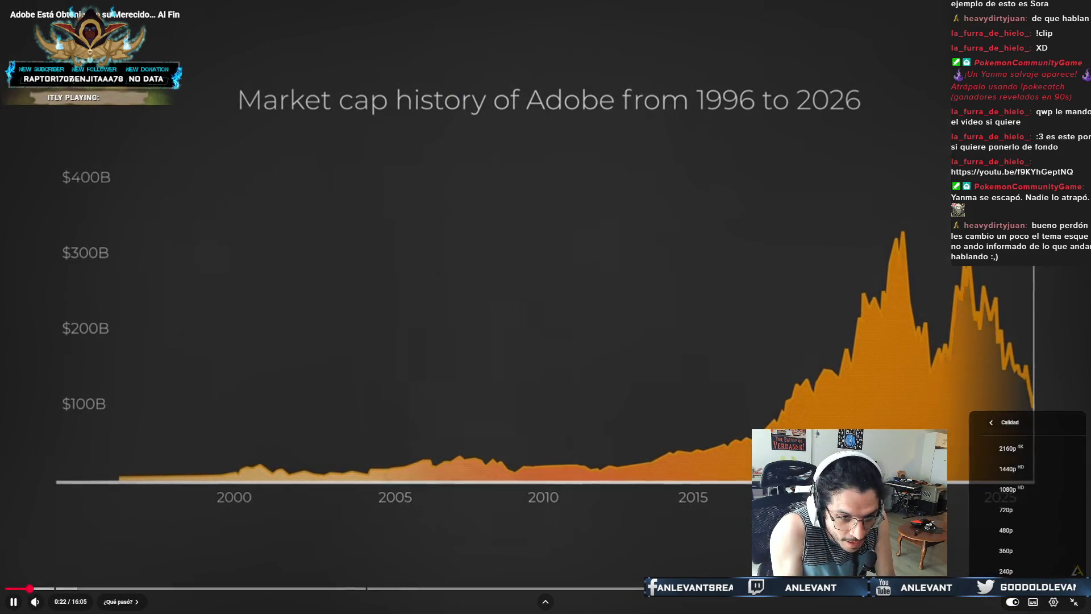
click(980, 427)
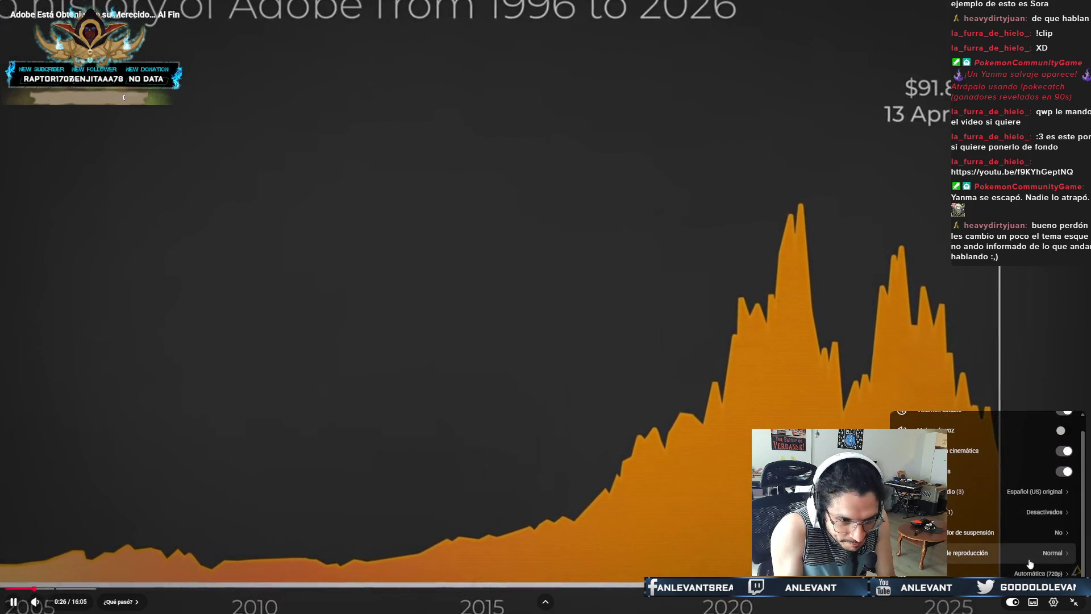
click(1028, 557)
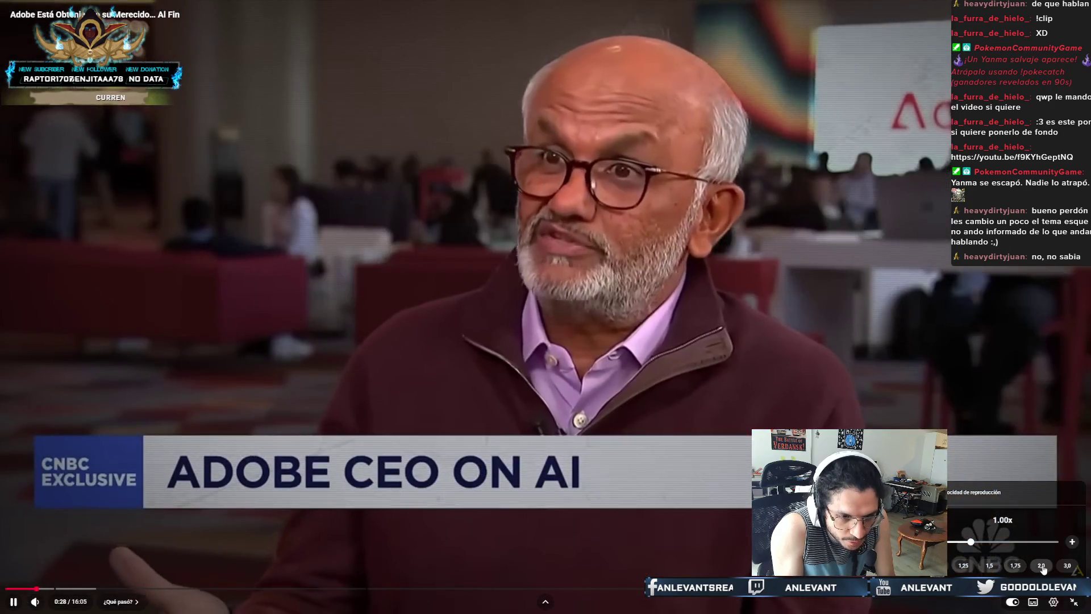
click(1042, 565)
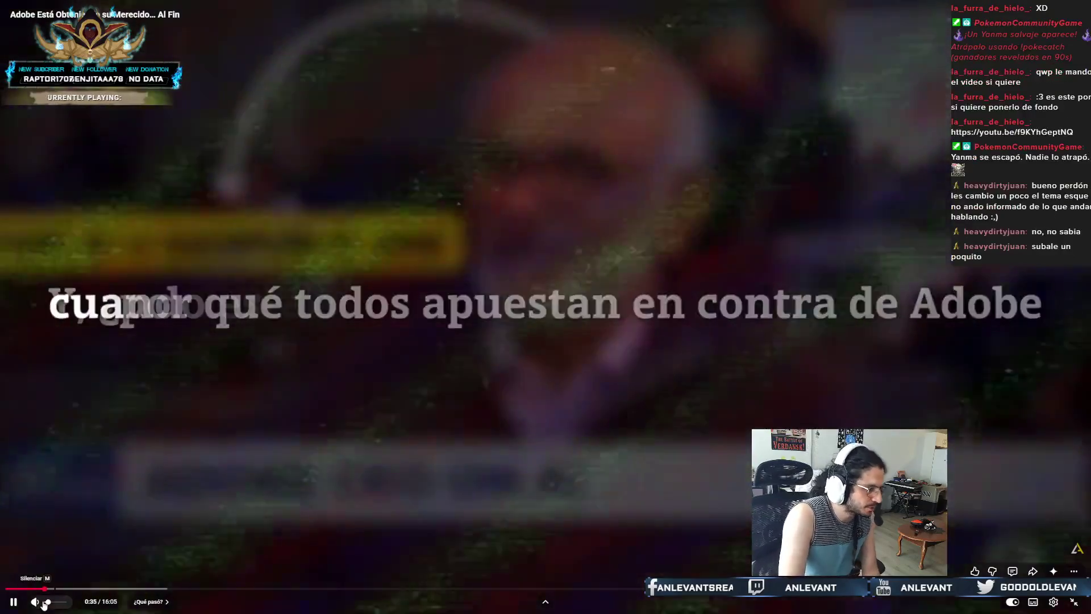
click(57, 601)
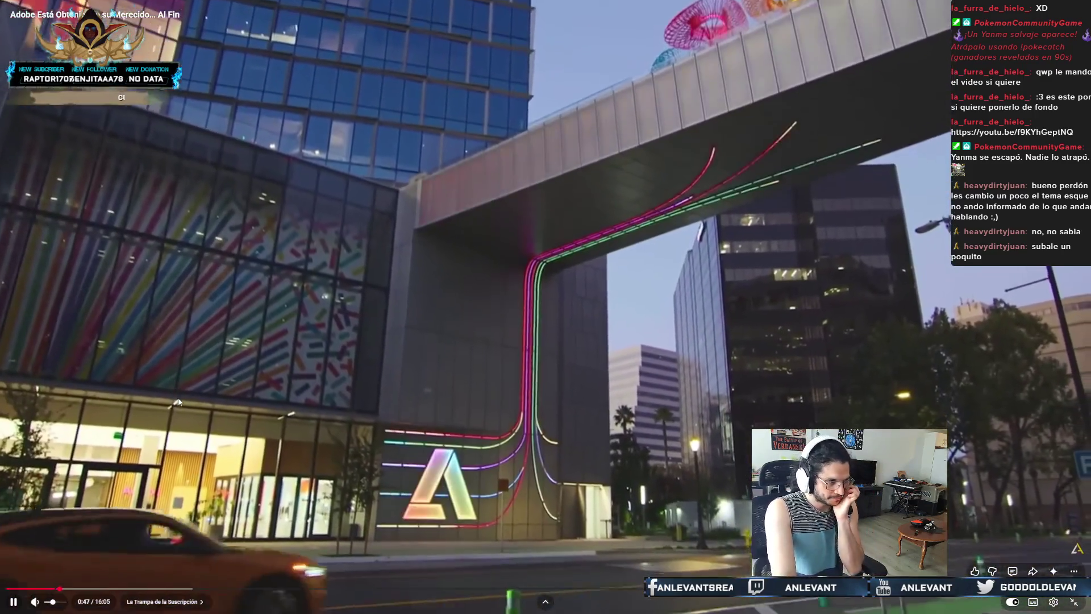
Rewind to the revenue chart near 0:13 and set playback speed to 1.5x
click(178, 402)
drag(30, 597, 20, 594)
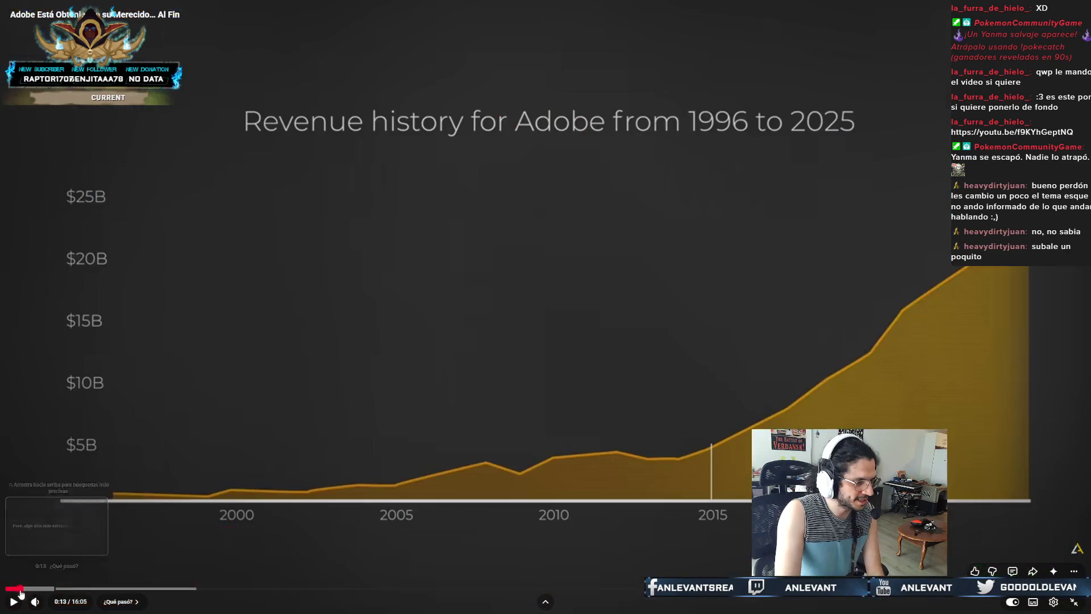
key(space)
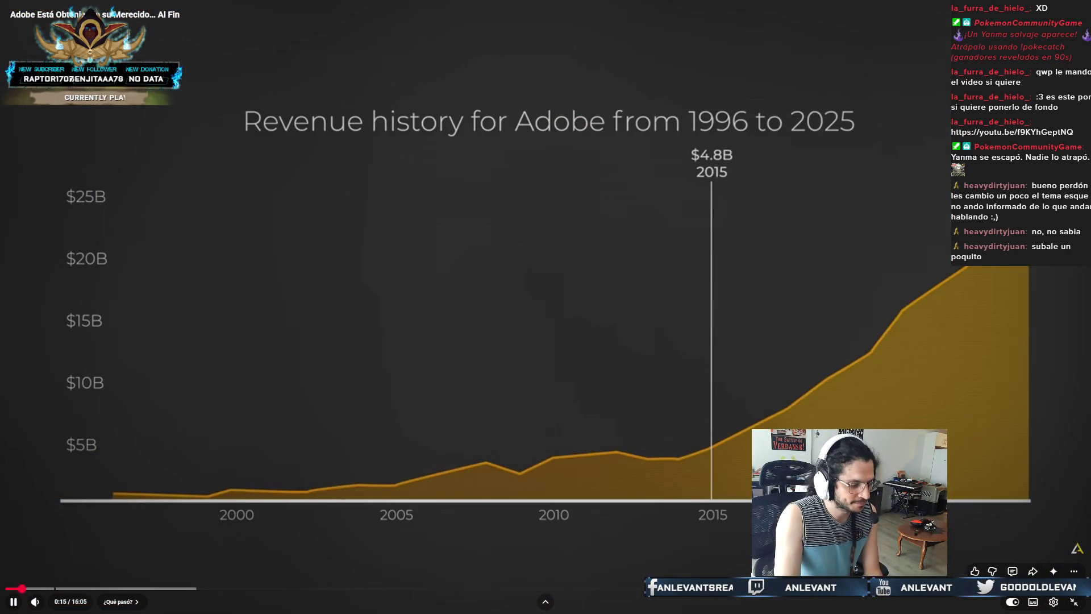
key(Left)
key(Left)
key(Left)
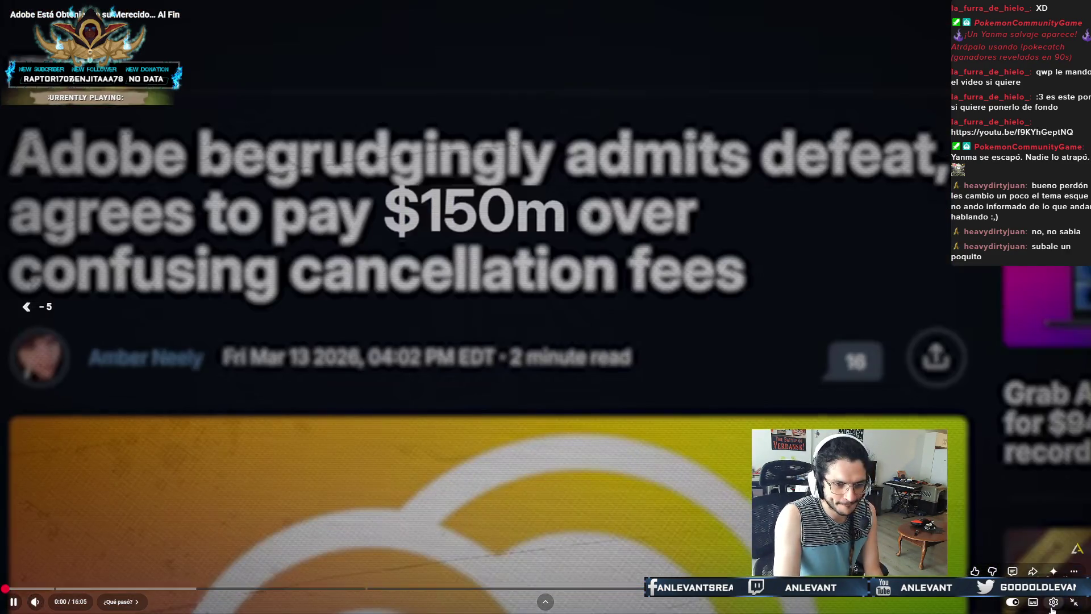
click(1053, 602)
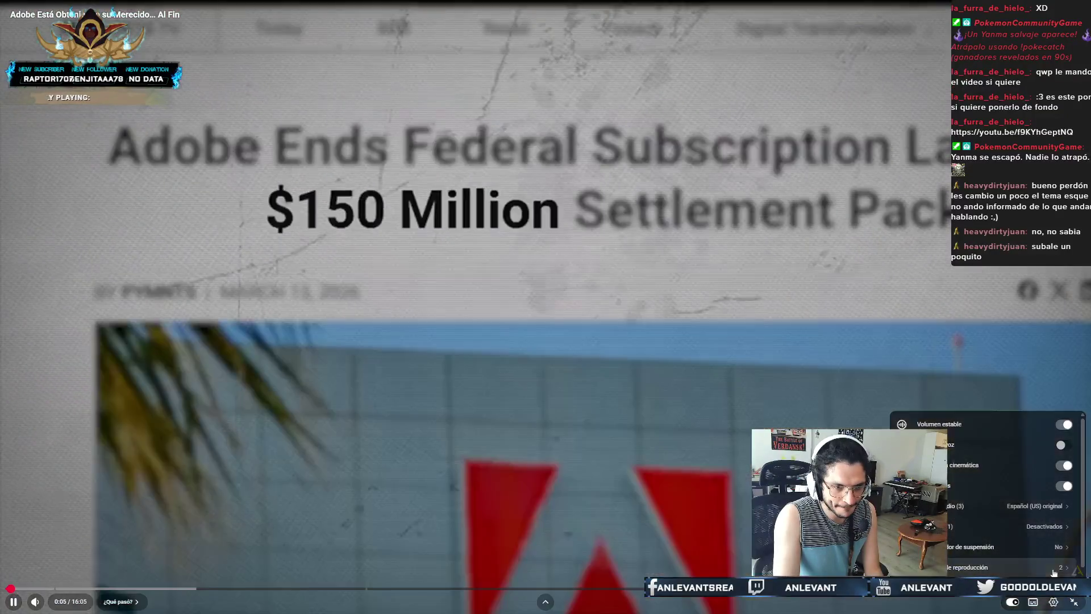
click(1054, 568)
click(990, 565)
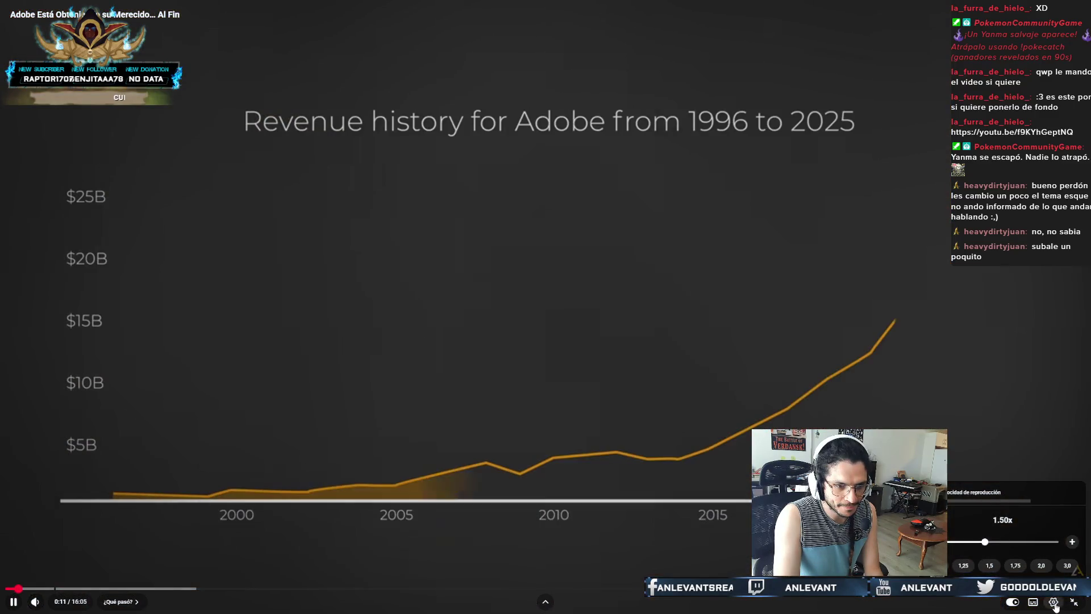
click(1055, 604)
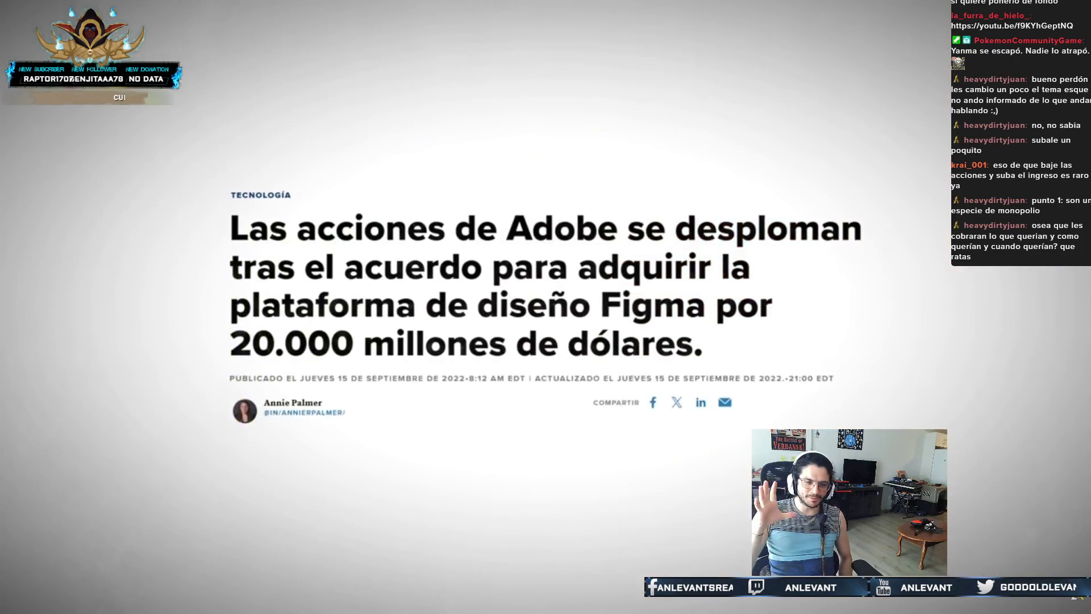
key(space)
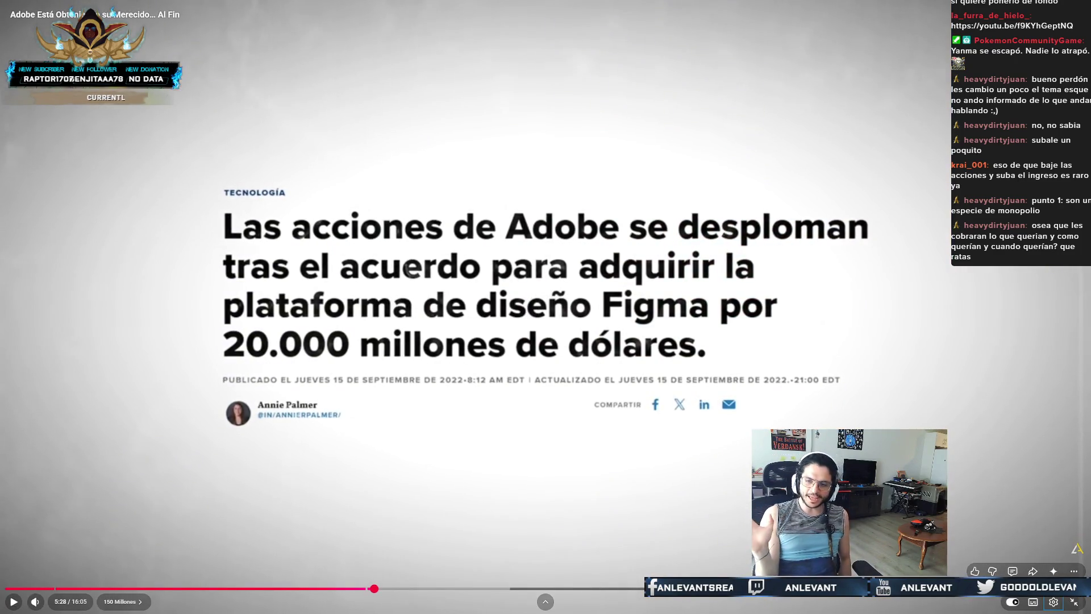
key(space)
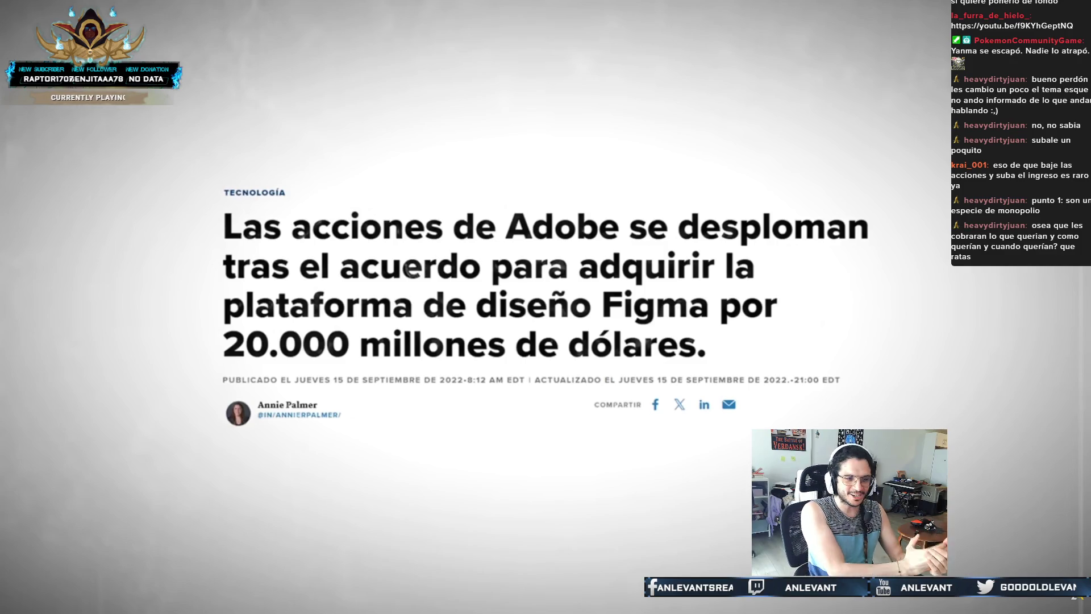
key(space)
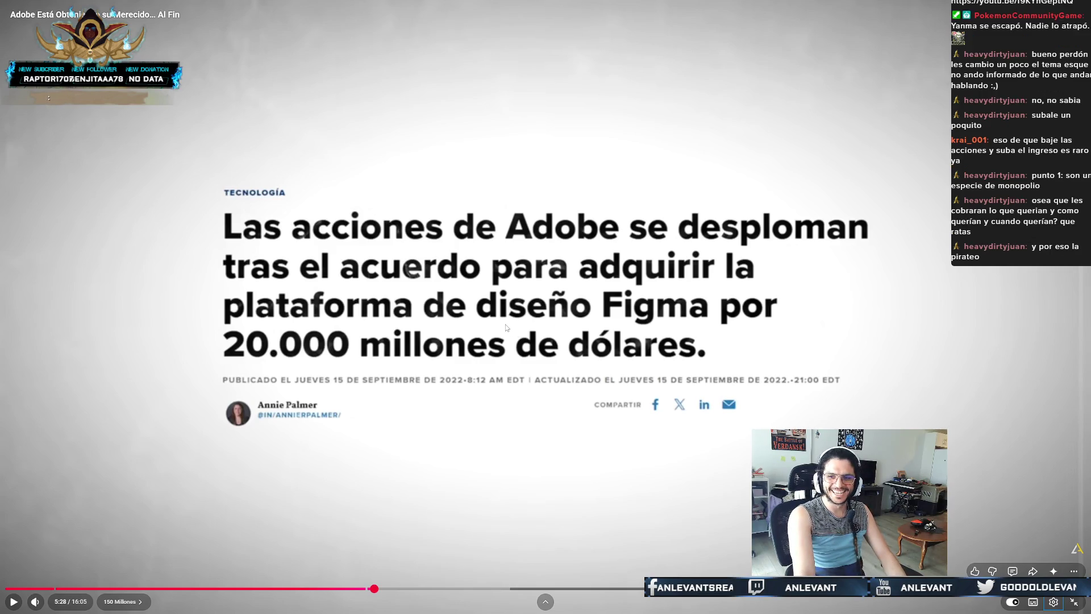
click(488, 318)
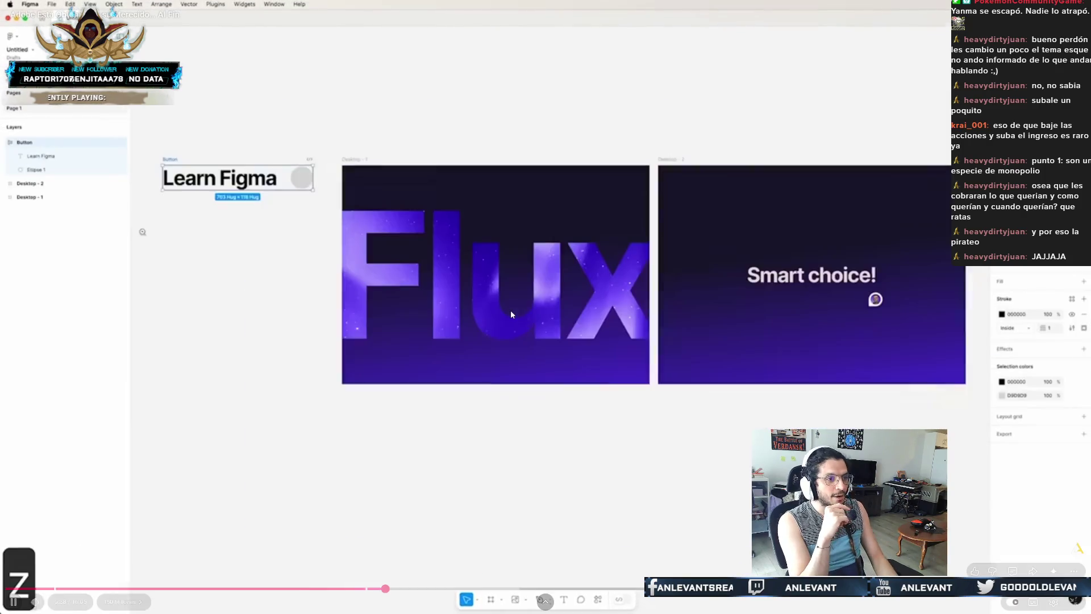
Pause and resume the video, then open a new tab and type the search 'dreamweaver adobe'
click(511, 309)
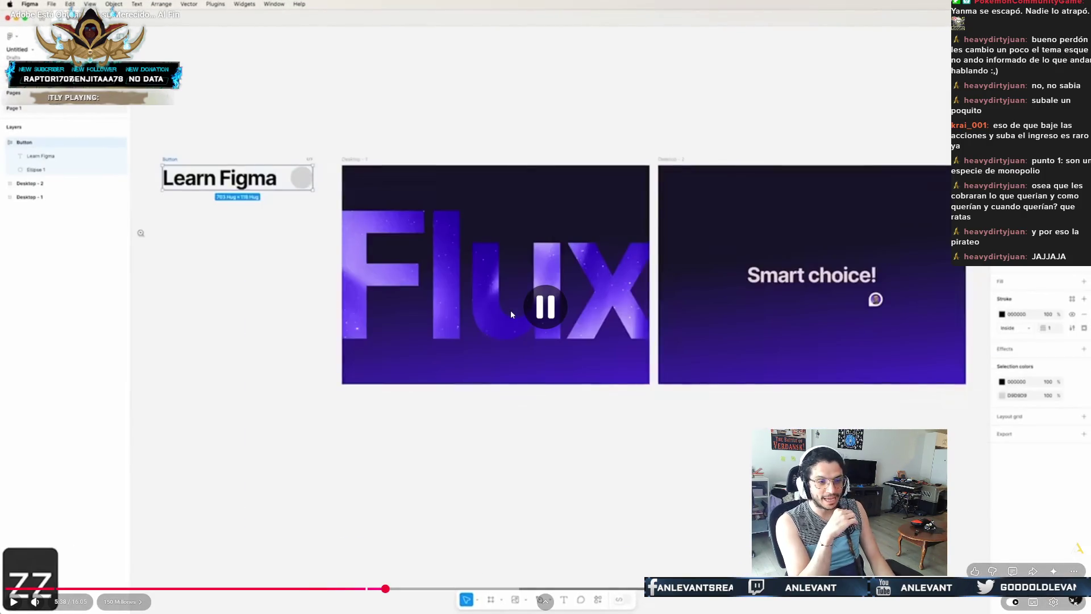
click(511, 314)
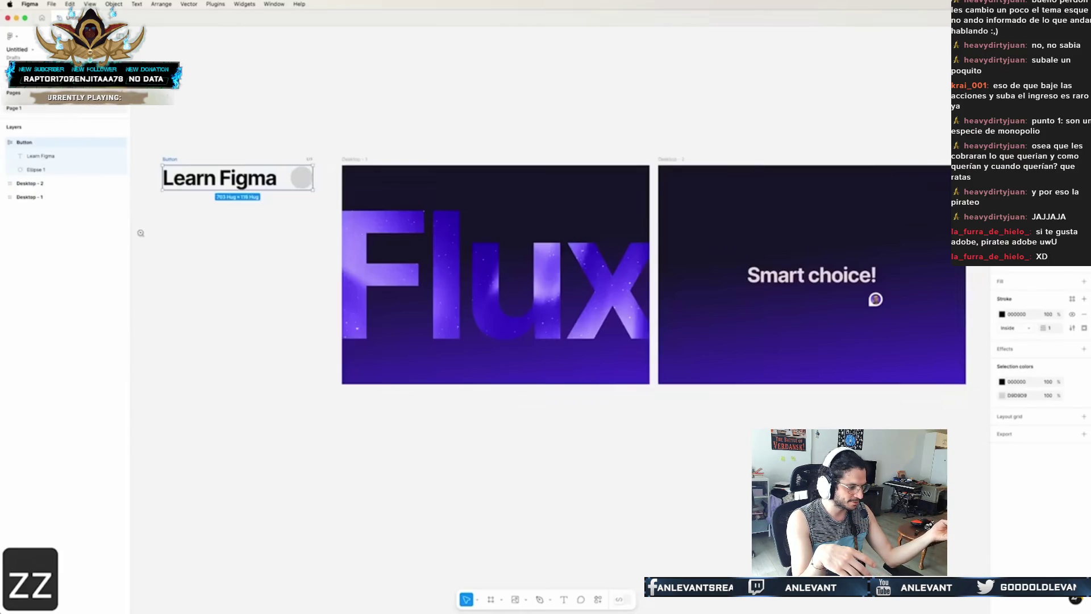
mouse_move(1078, 547)
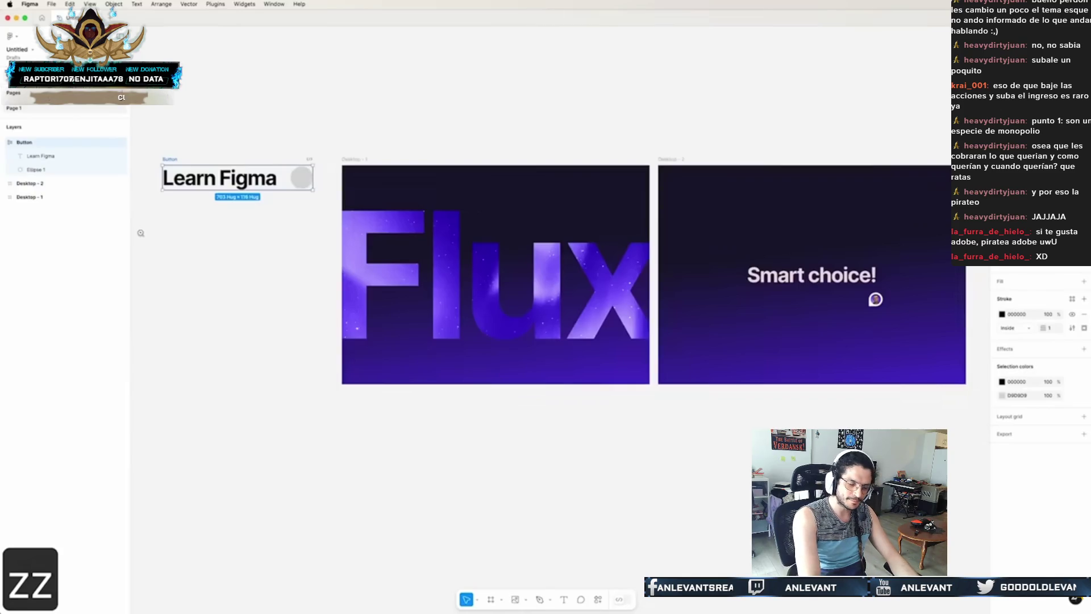
key(ctrl+t)
text(dreavweaver adob)
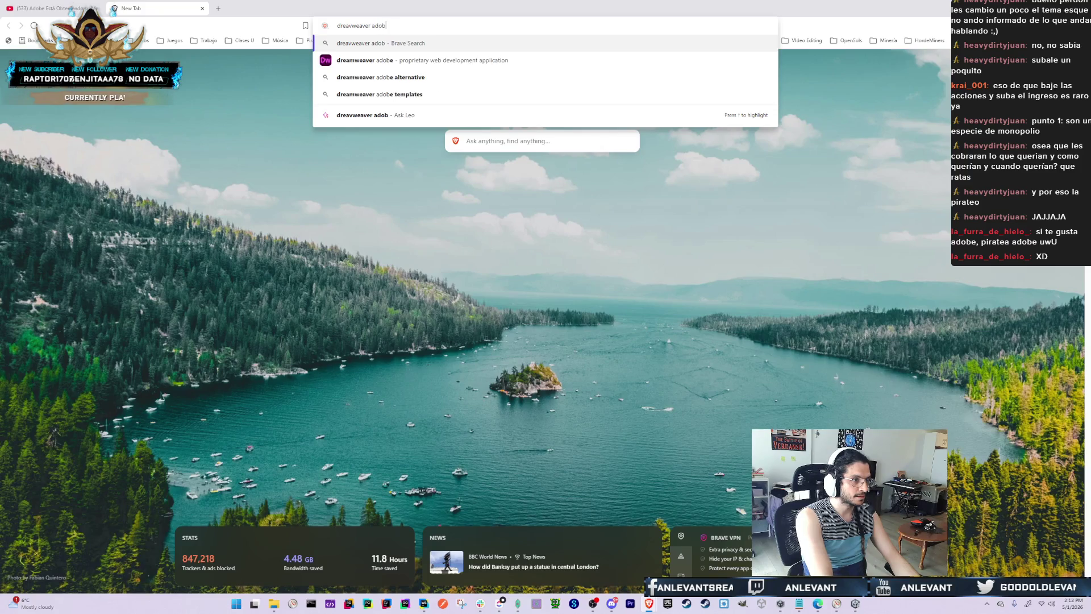
text(e)
Run the Dreamweaver search in Brave, then close that results tab to return to the YouTube video
key(Return)
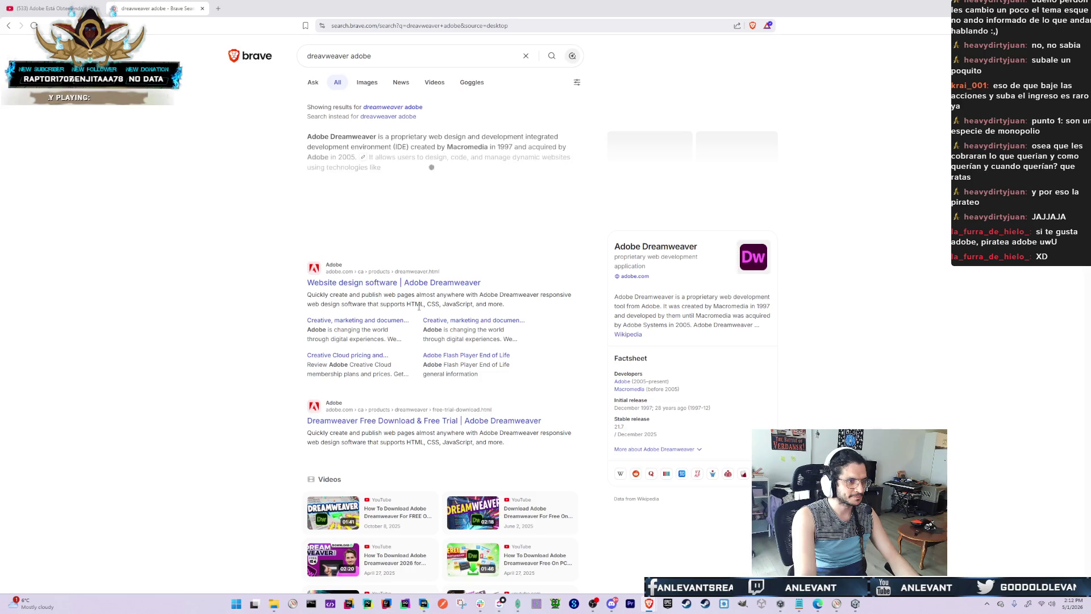
key(ctrl+w)
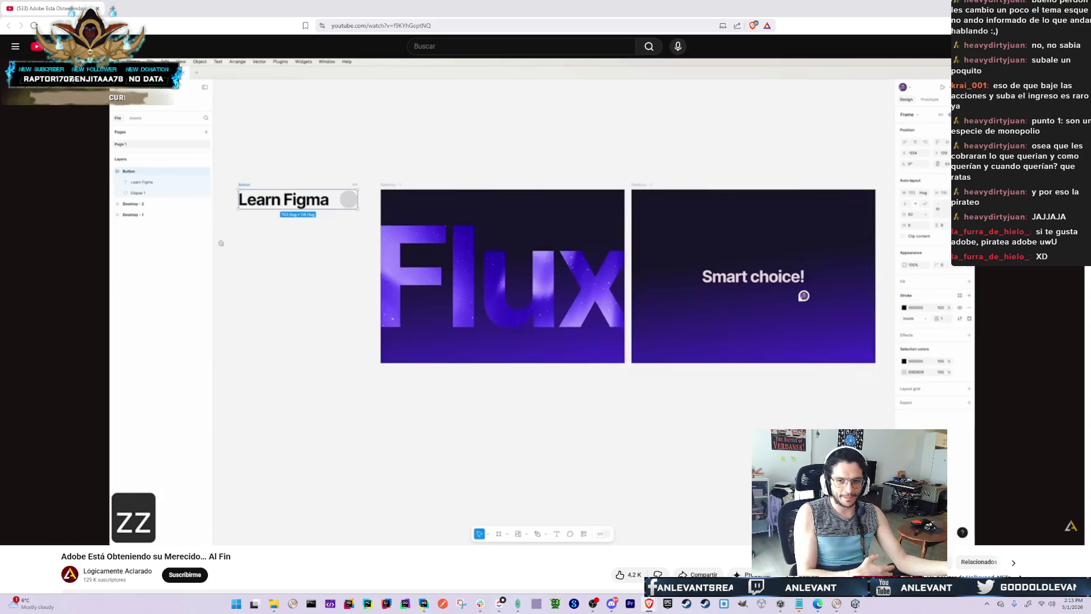
Resume the Adobe video and let it play to about 10:21
mouse_move(111, 233)
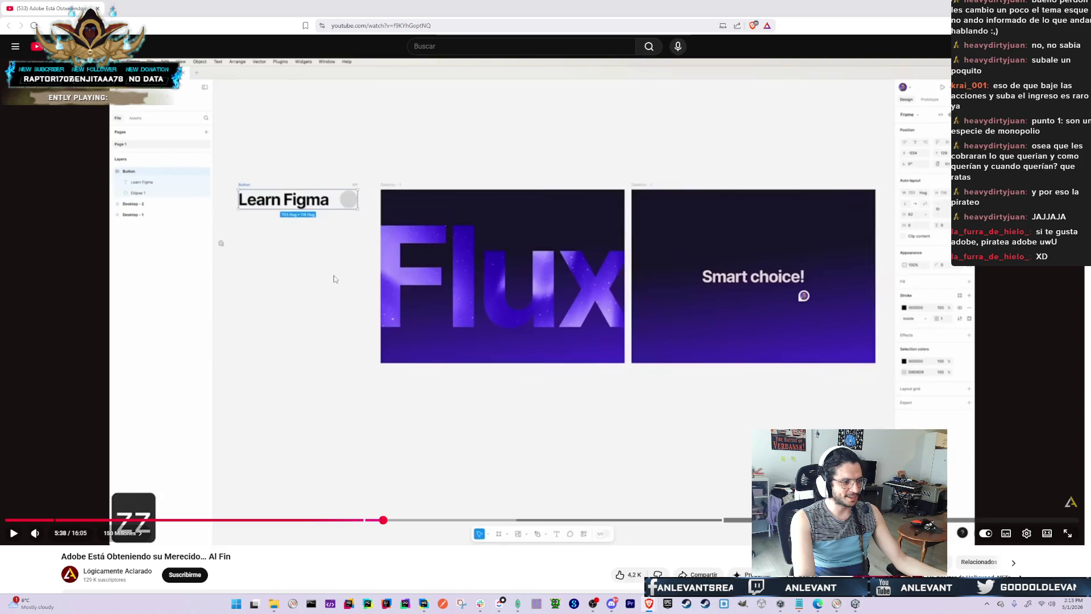
click(334, 291)
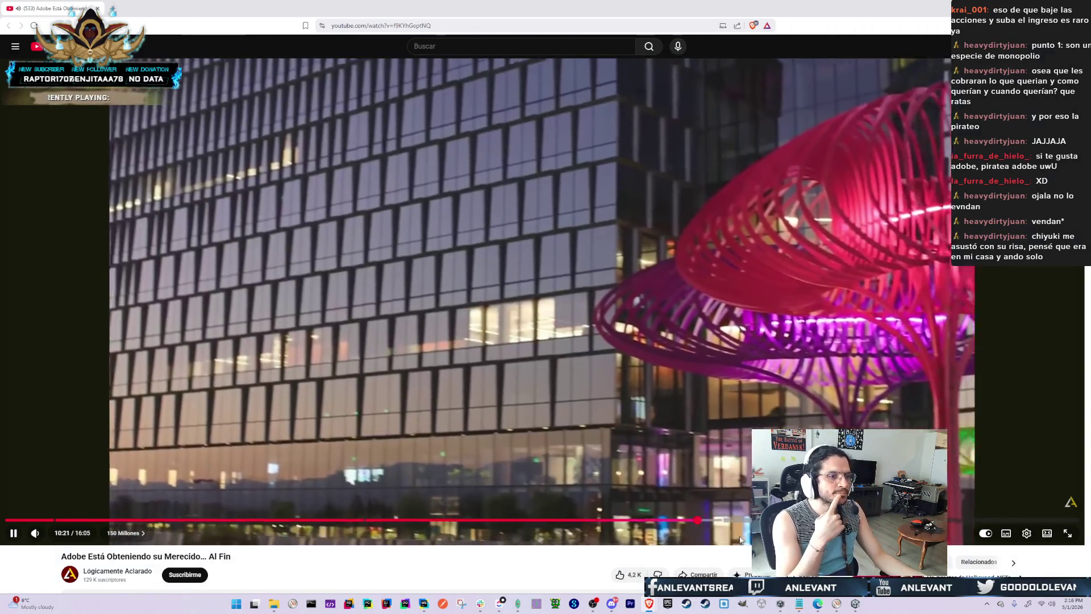
Rewind the Adobe video a few seconds to replay the Q1 2026 earnings highlights
key(Left)
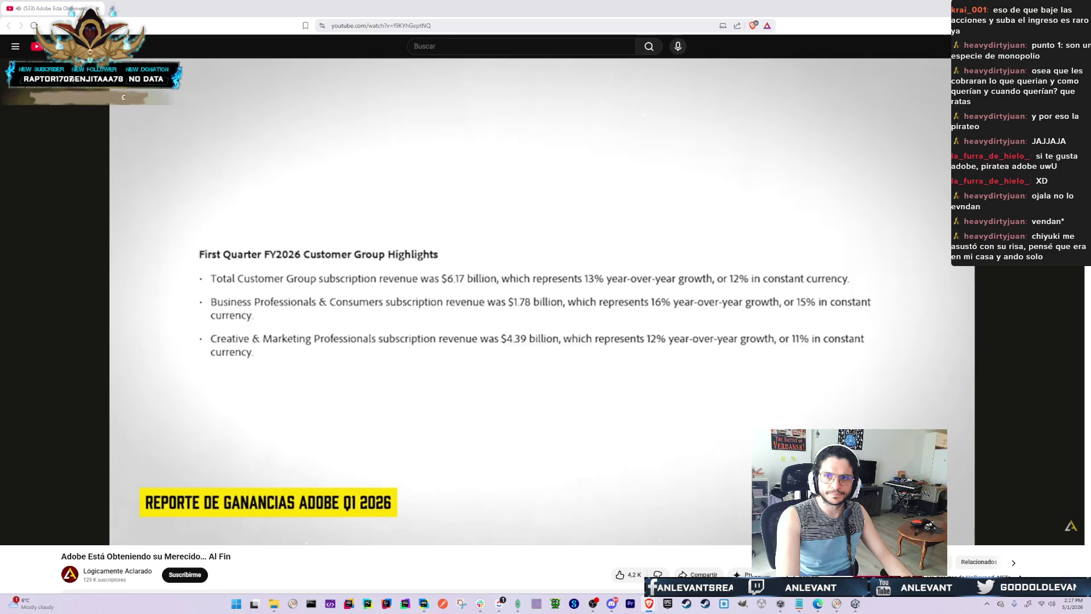
Change the CV's IronBelly Studios start date from October 2026 to October 2025
mouse_move(1090, 181)
mouse_down()
mouse_move(1090, 141)
mouse_move(1008, 105)
mouse_move(871, 75)
mouse_up()
scroll(643, 323, down, 10)
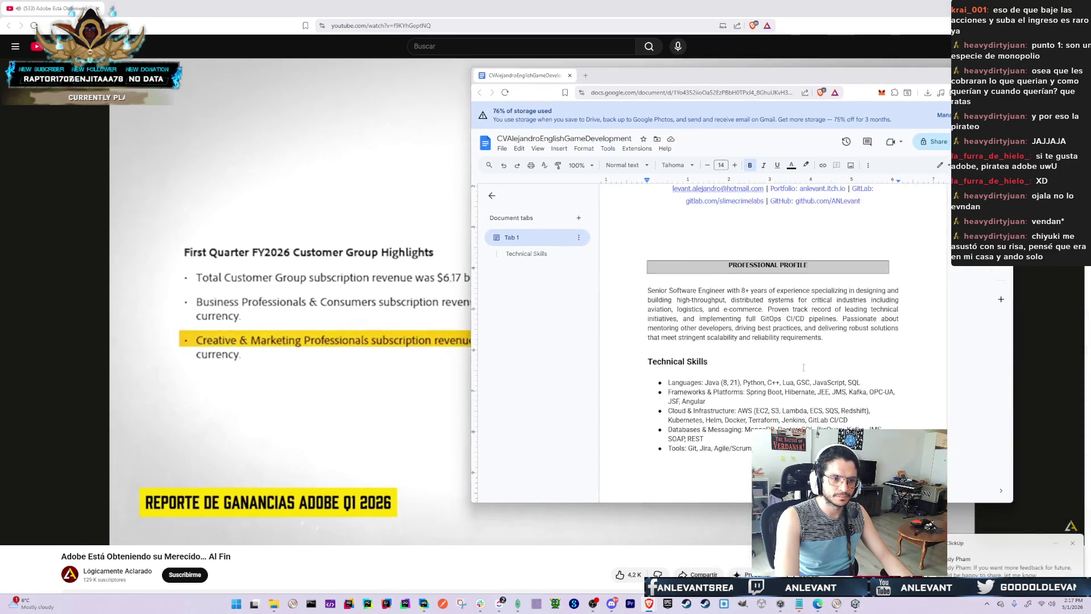
scroll(718, 264, up, 2)
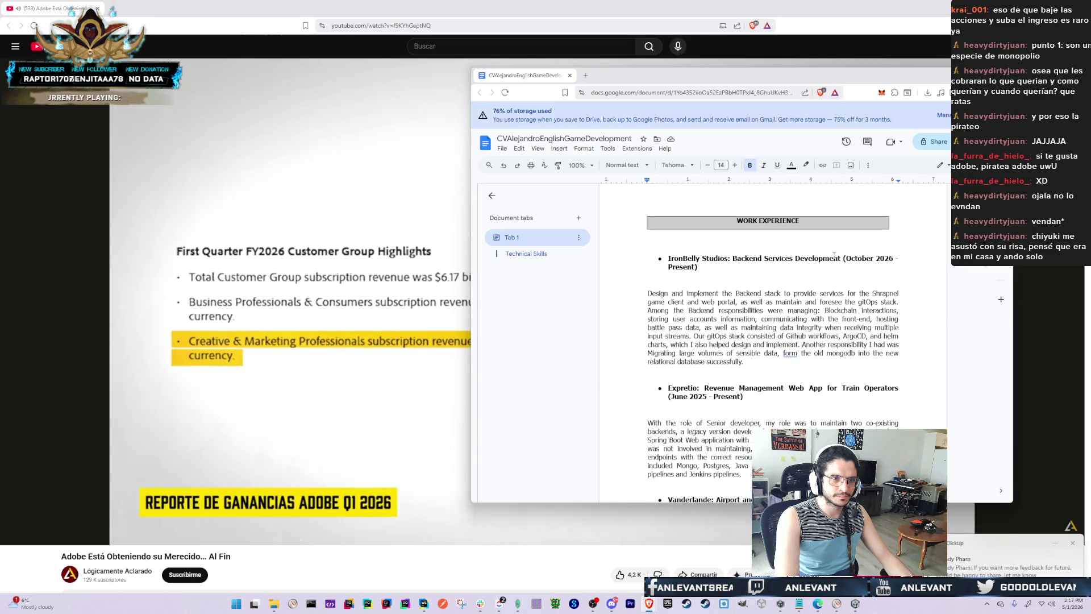
click(894, 256)
key(BackSpace)
text(5)
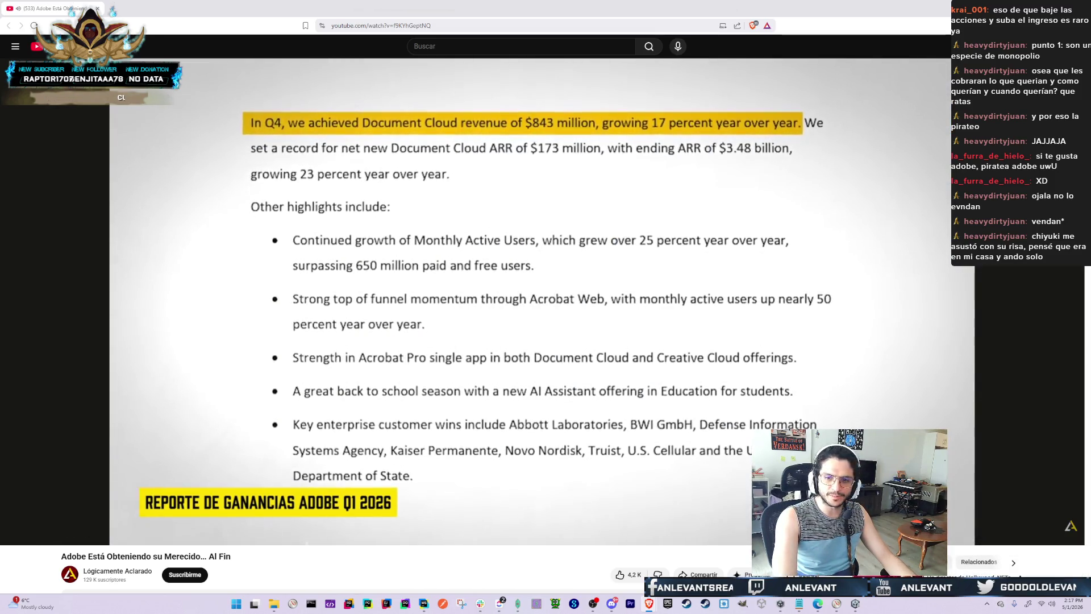
Stay on the Adobe video, then pause it around 13:34 on the Terms of Use section
key(alt+Tab)
key(Escape)
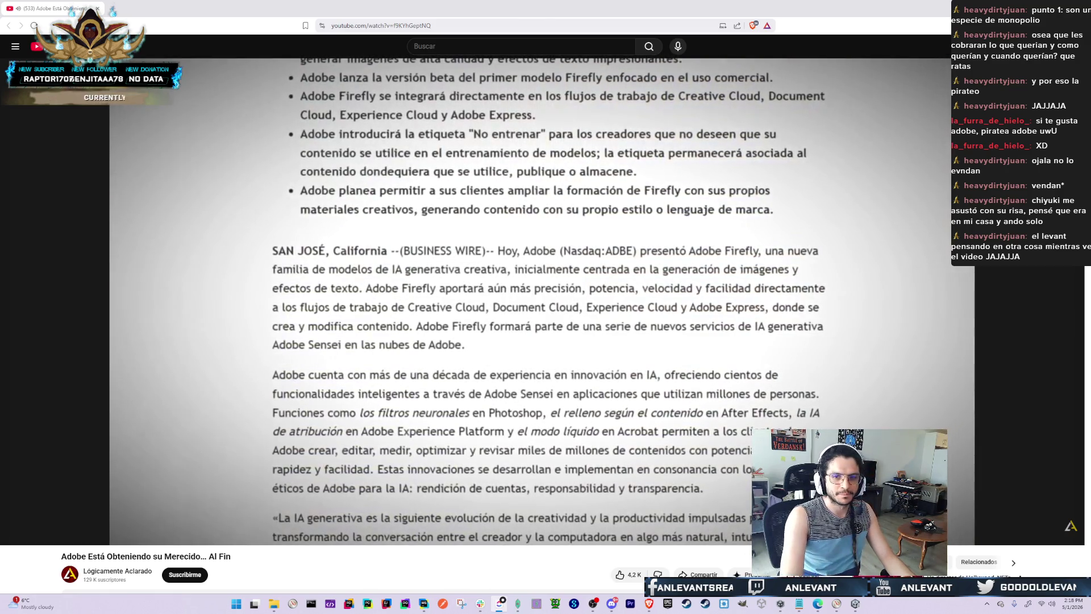
key(alt+Tab)
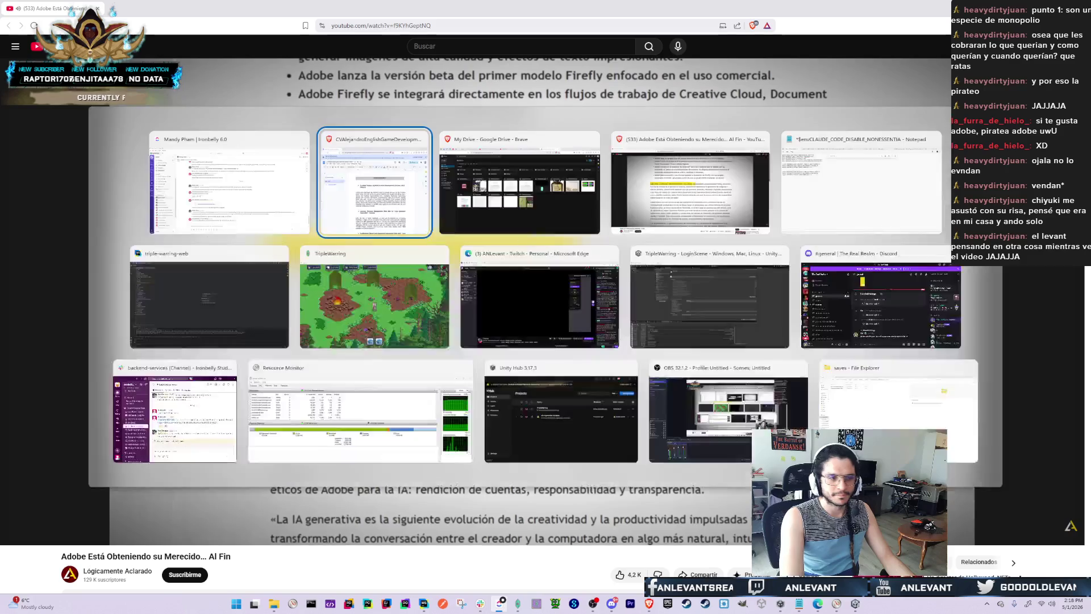
key(Escape)
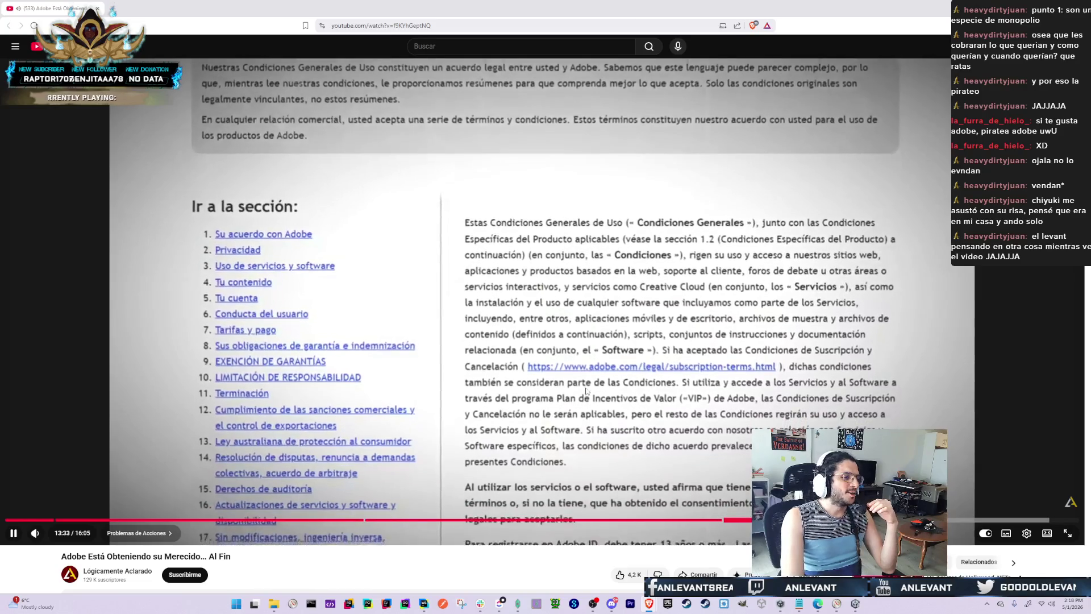
click(586, 391)
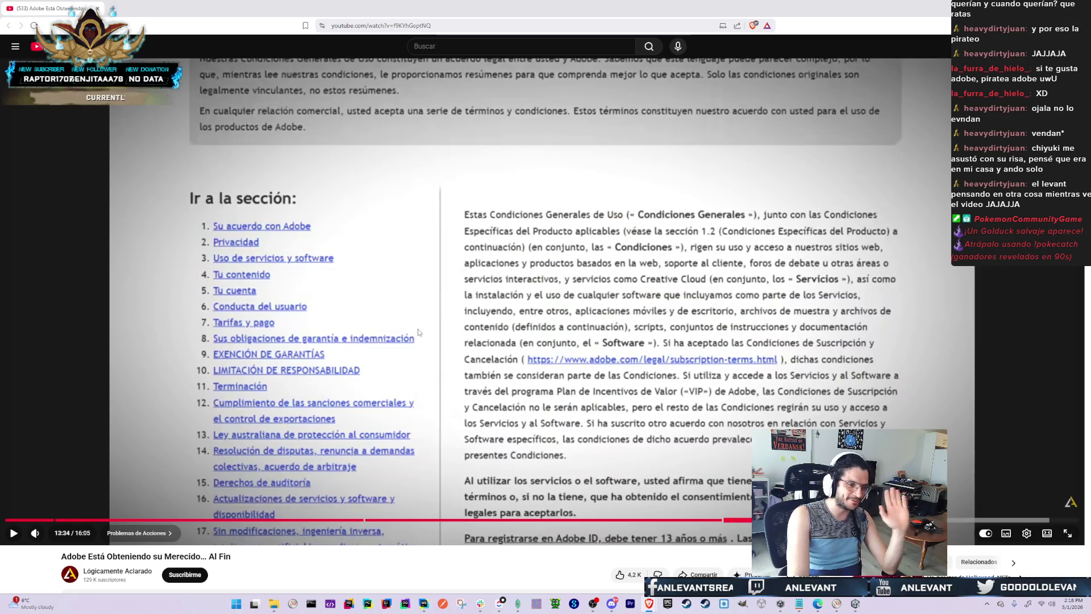
Resume the Adobe video and bring the Twitch stream window to the front
click(638, 389)
key(super+Tab)
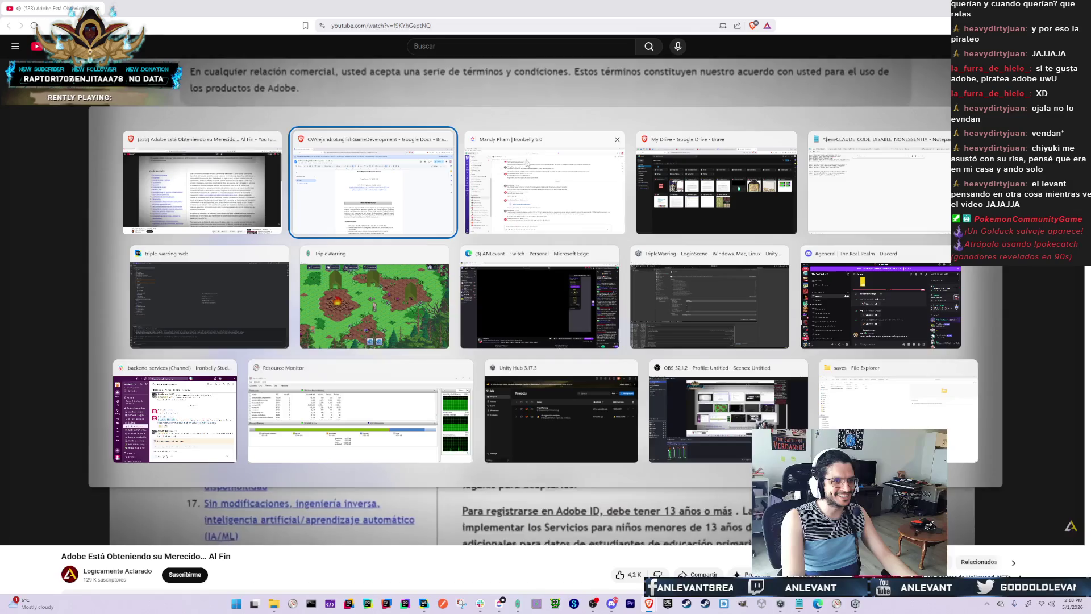
key(Escape)
key(super+Tab)
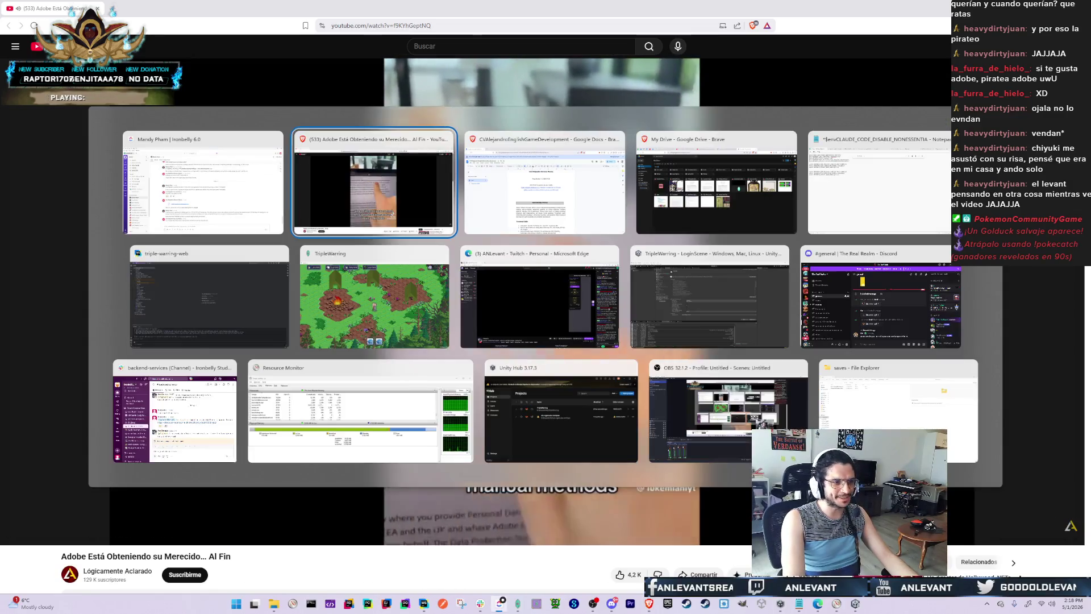
click(528, 318)
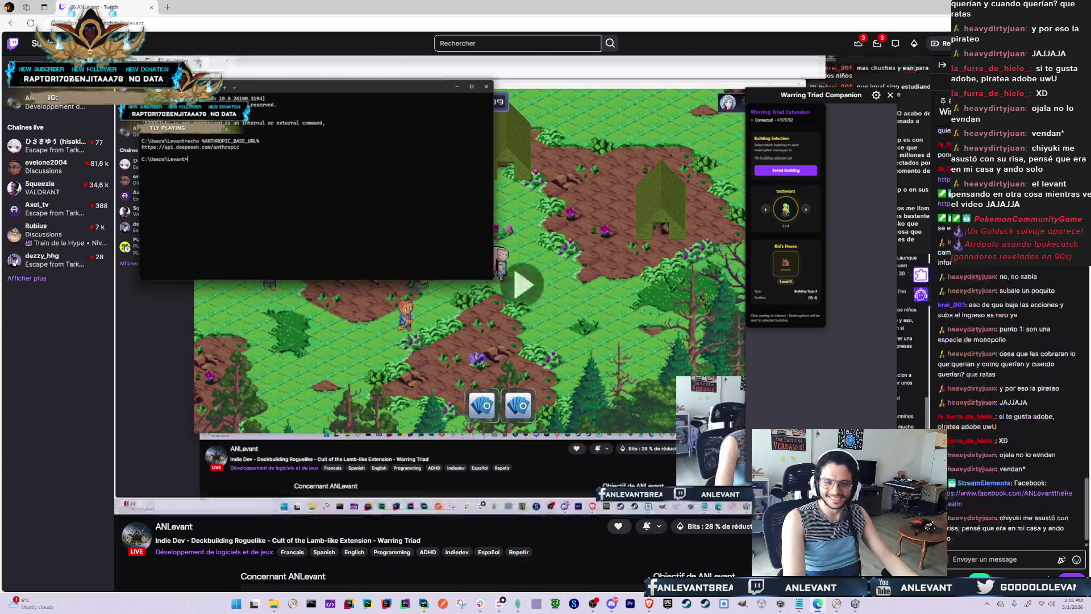
Bring the YouTube video window back to the front
key(super+Tab)
key(Escape)
key(super+Tab)
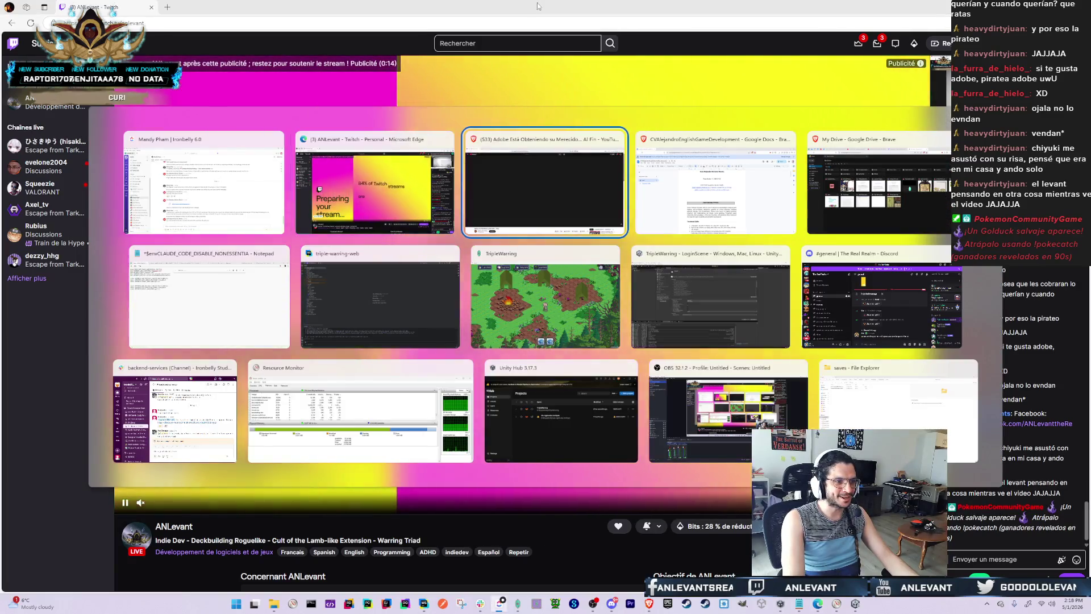
click(633, 226)
key(super+Tab)
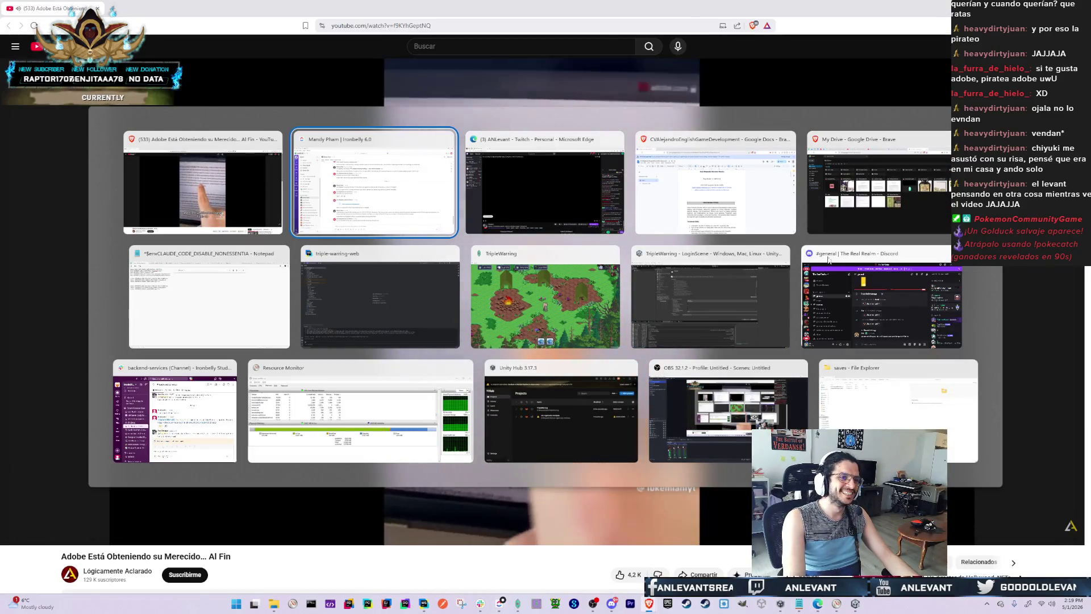
key(Escape)
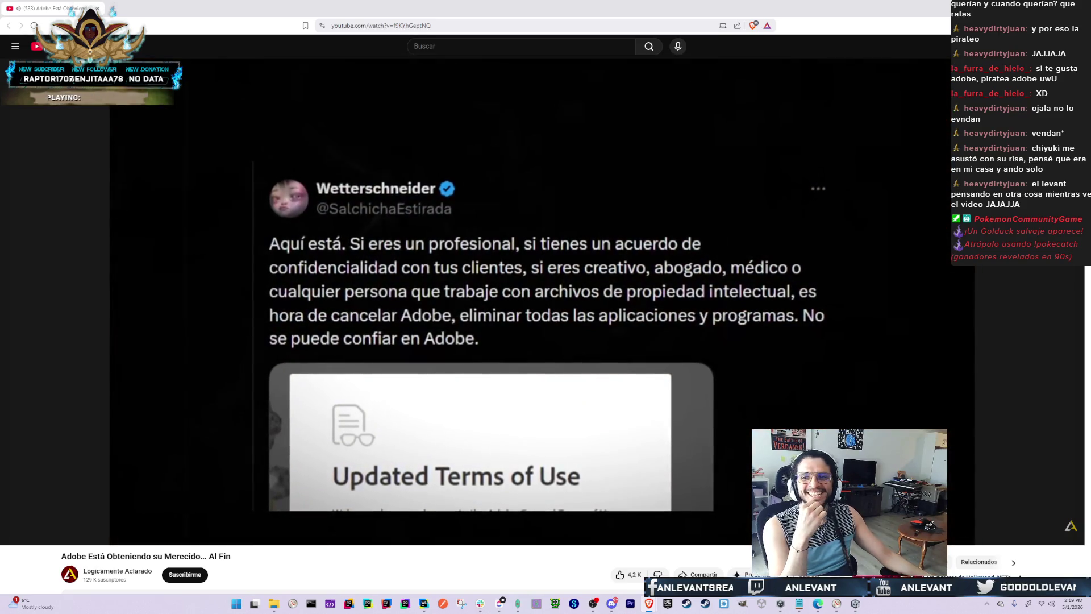
Look over the open windows in Task View without switching, staying on YouTube
key(super+Tab)
key(Right)
key(Right)
key(Left)
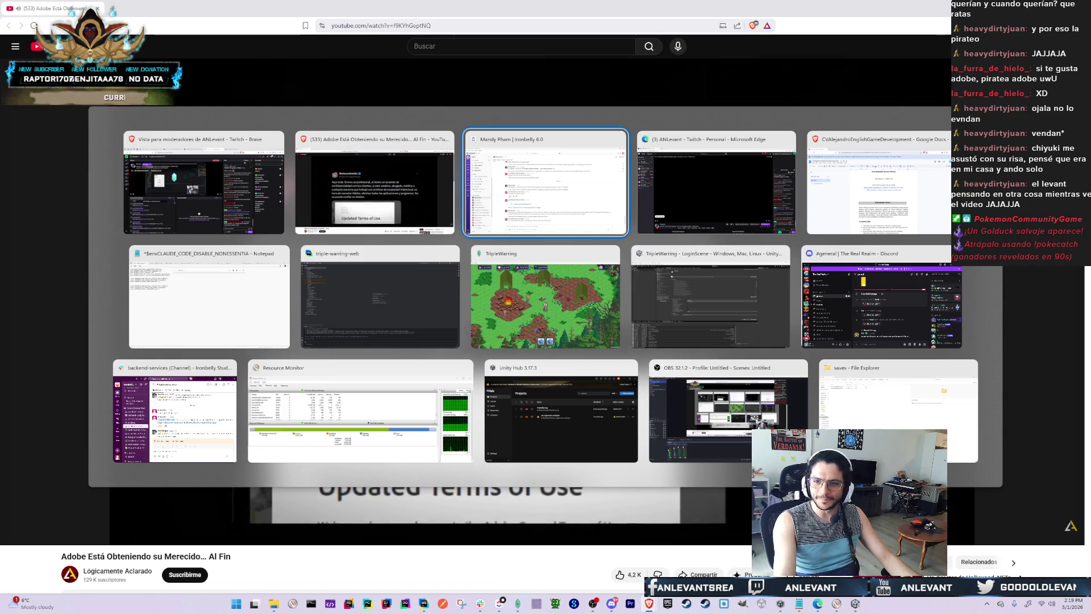
key(Right)
key(Right)
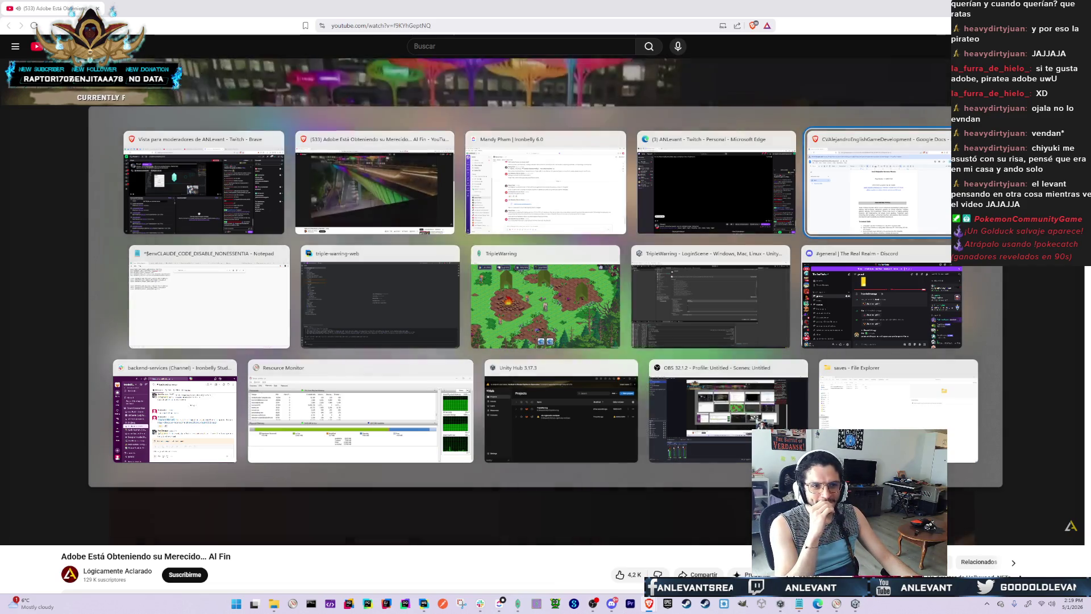
key(Escape)
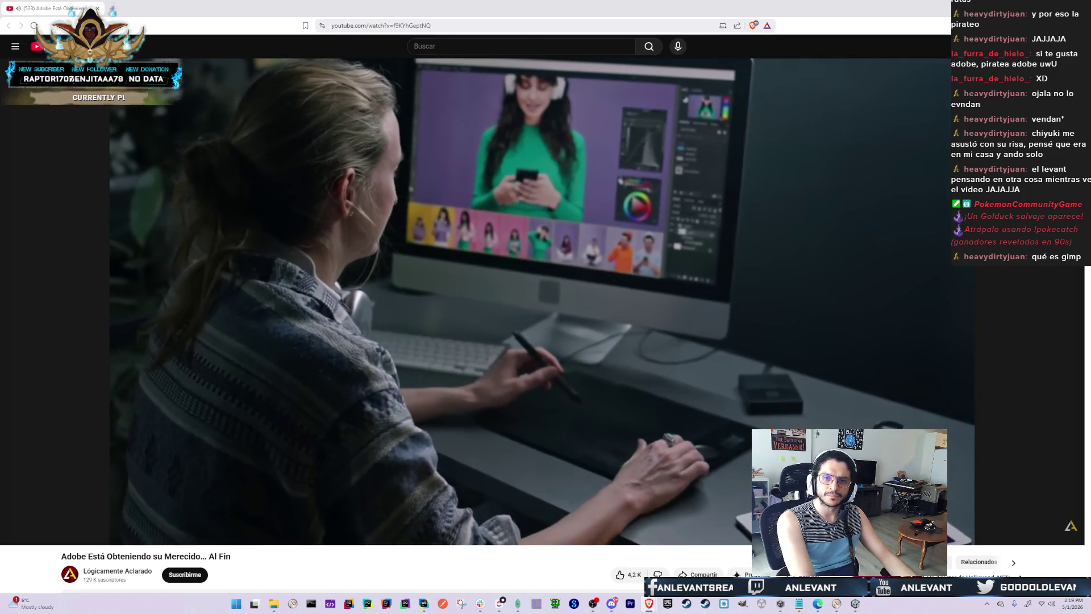
key(alt+Tab)
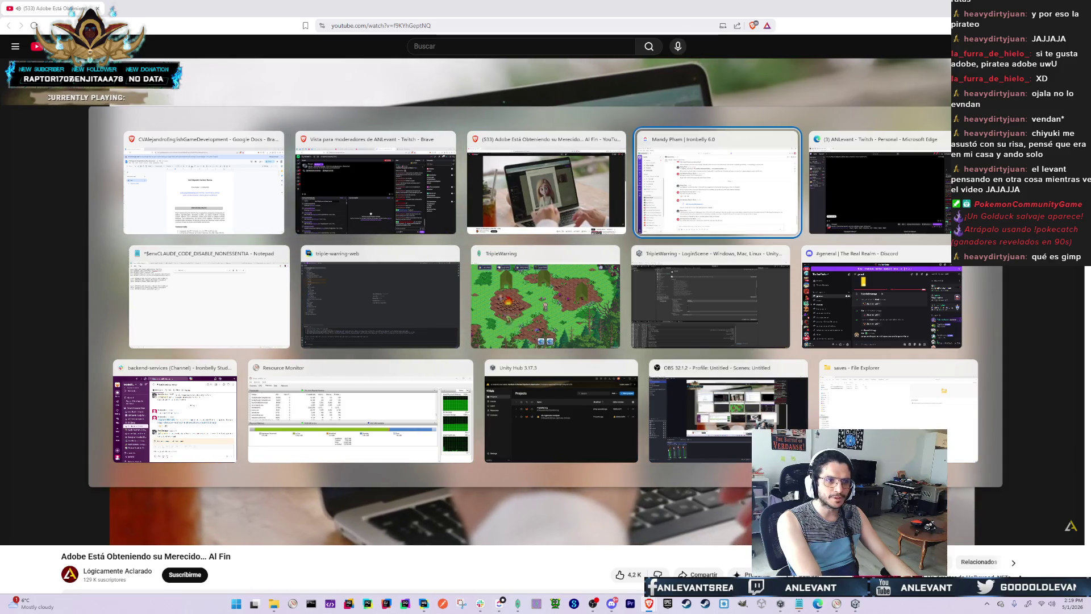
key(Escape)
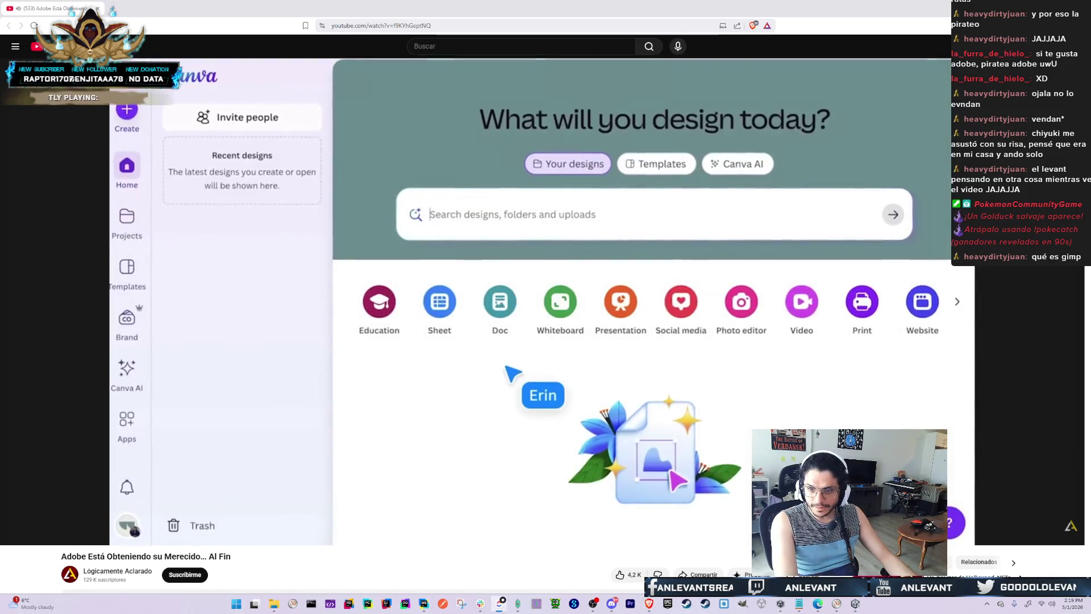
key(alt+Tab)
key(Escape)
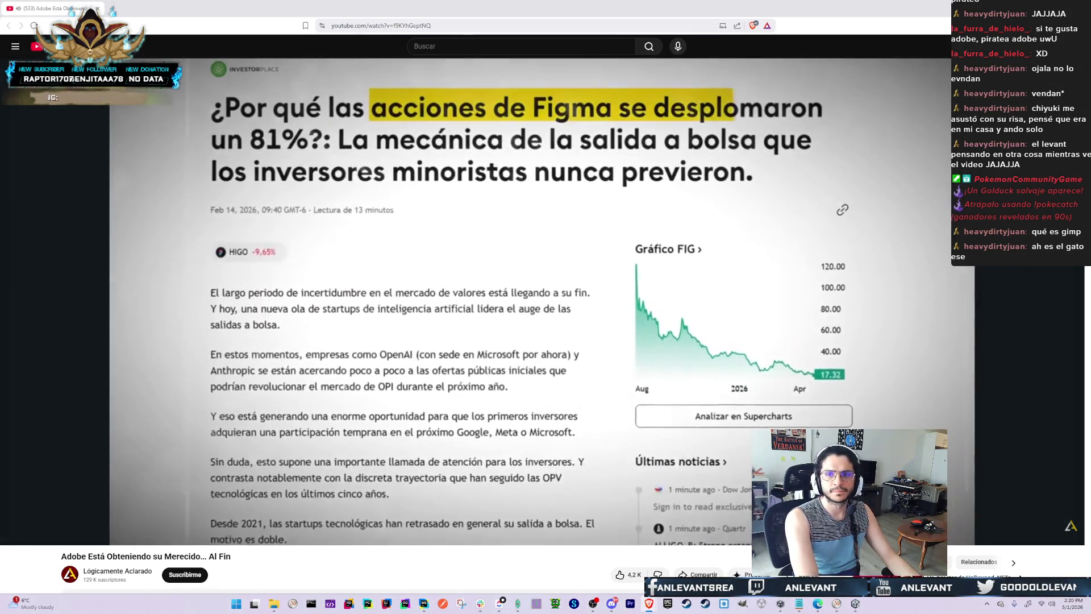
key(alt+Tab)
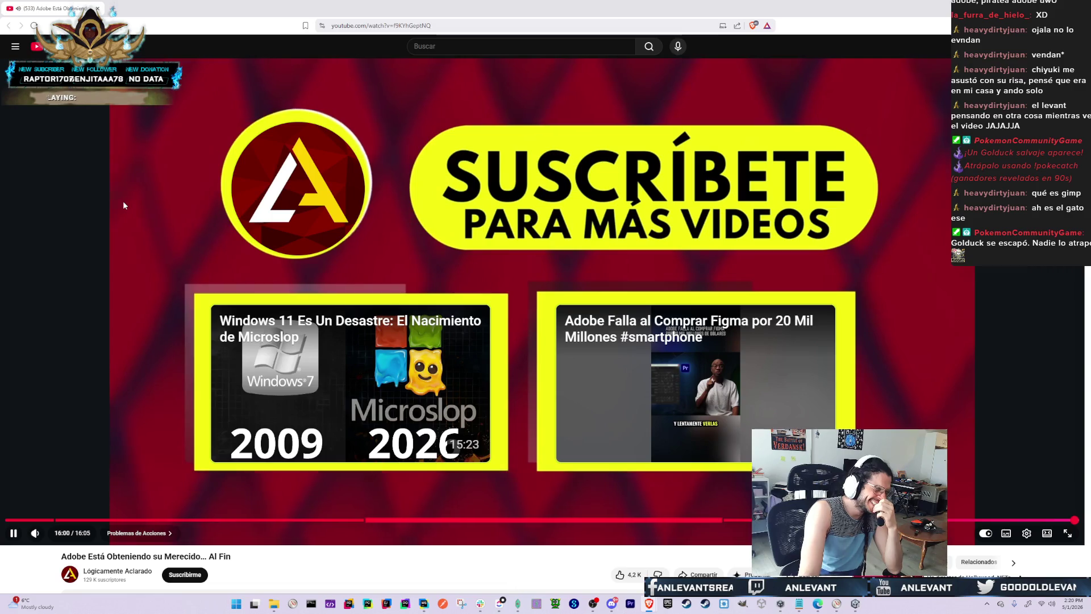
Pause the Adobe video near its end, staying on the YouTube page
click(131, 292)
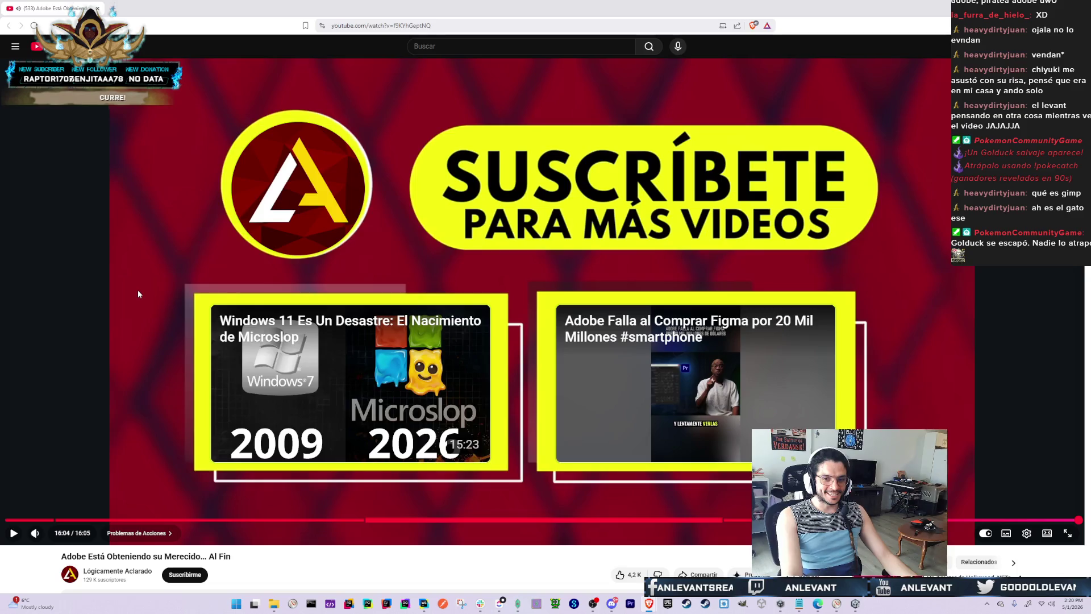
key(alt+Tab)
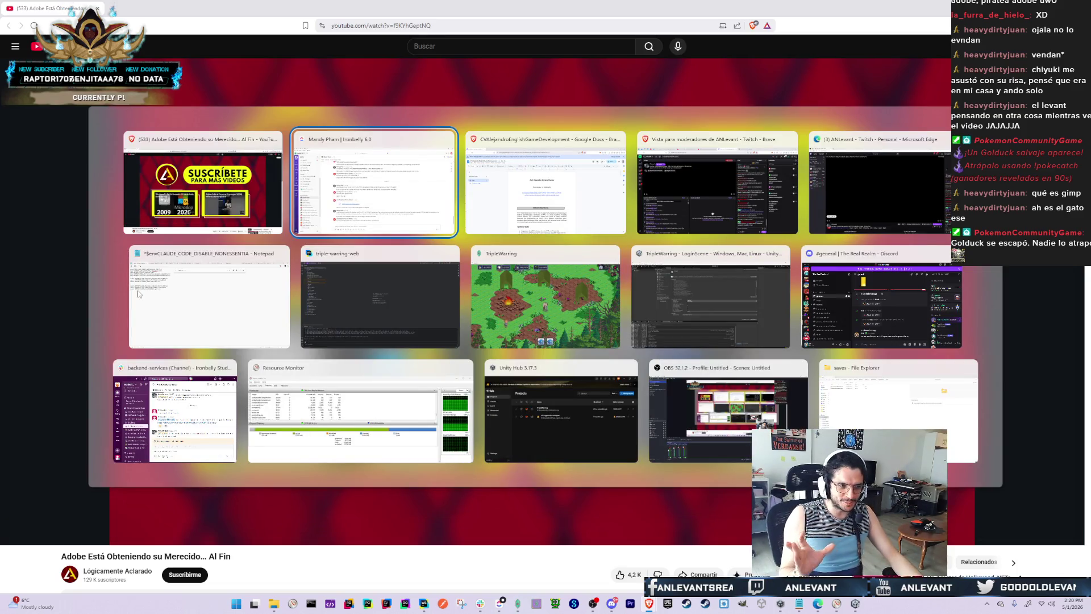
key(Escape)
key(alt+Tab)
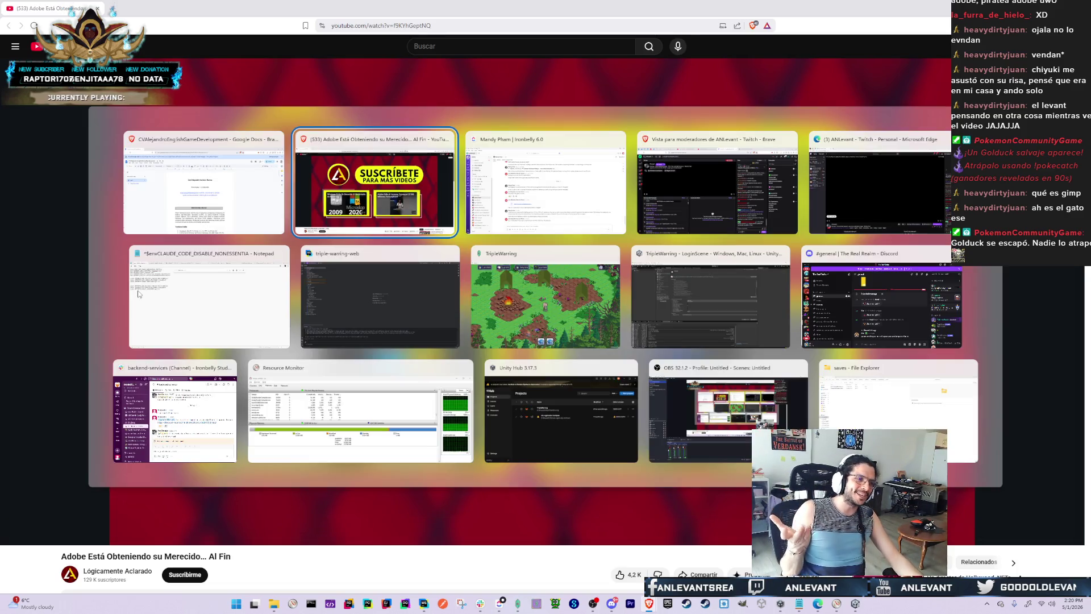
key(Escape)
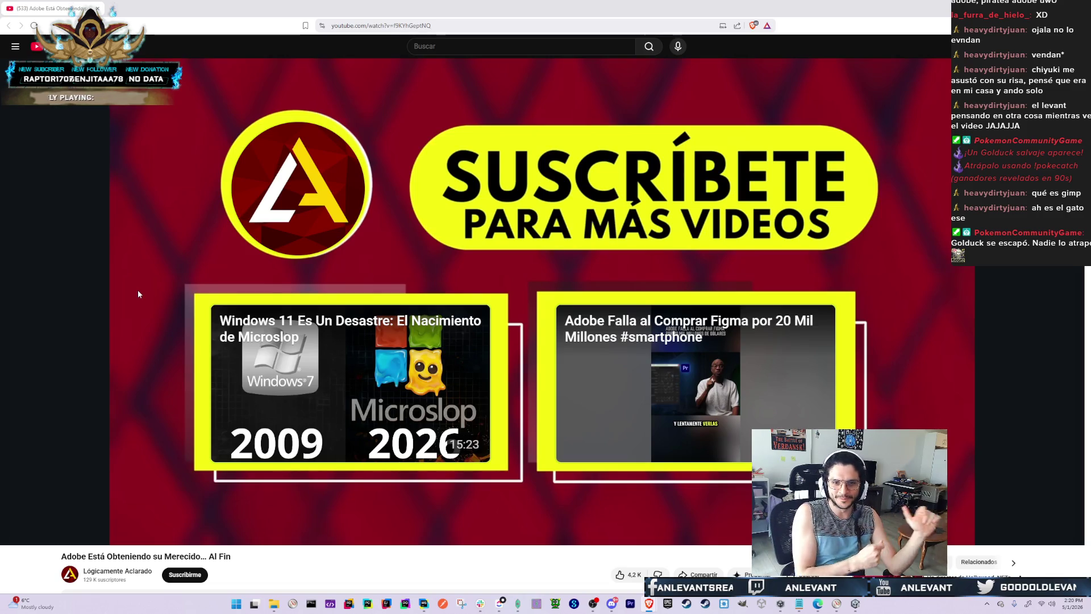
key(super+Tab)
key(Escape)
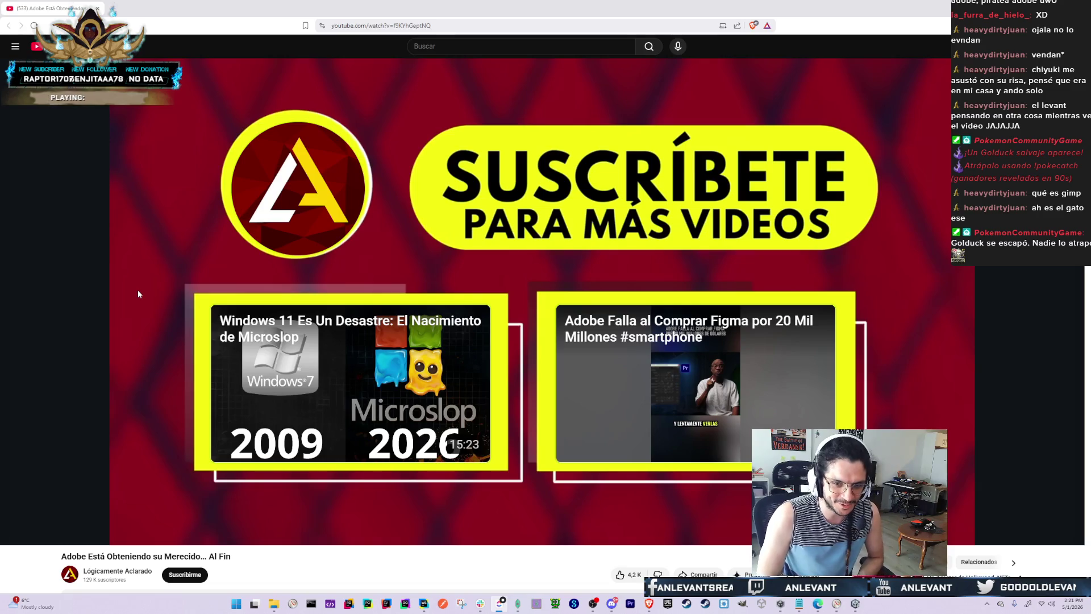
Switch from YouTube to the browser window with the Twitch stream
key(alt+Tab)
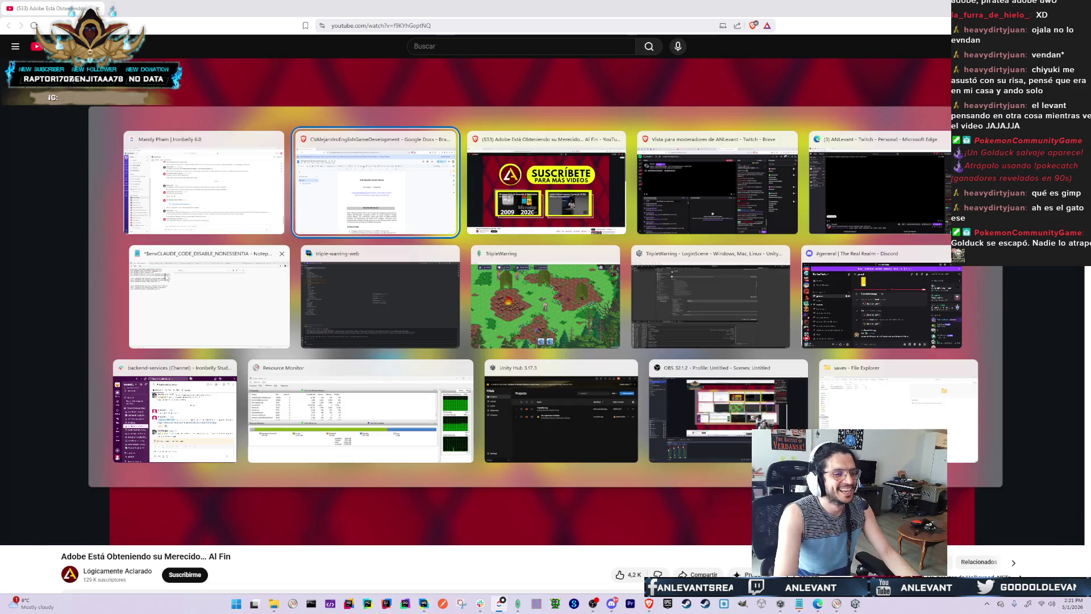
key(Escape)
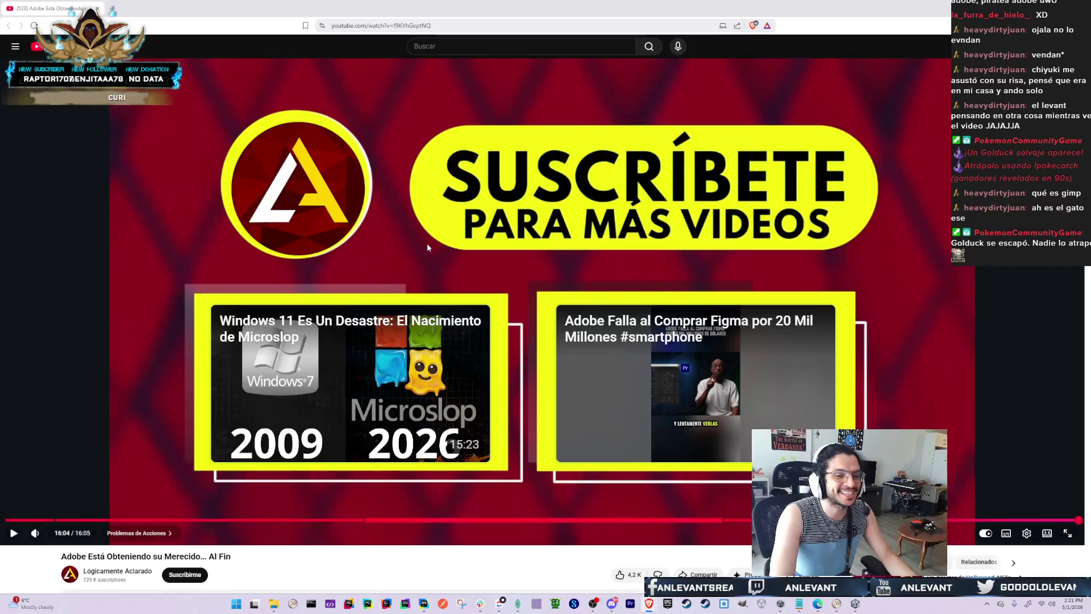
key(alt+Tab)
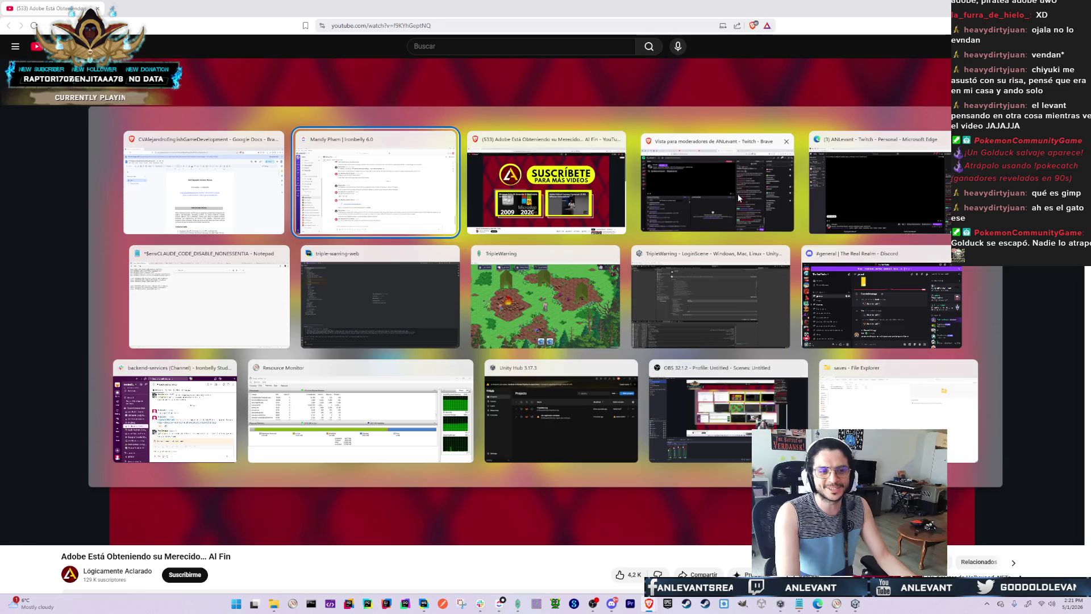
key(Escape)
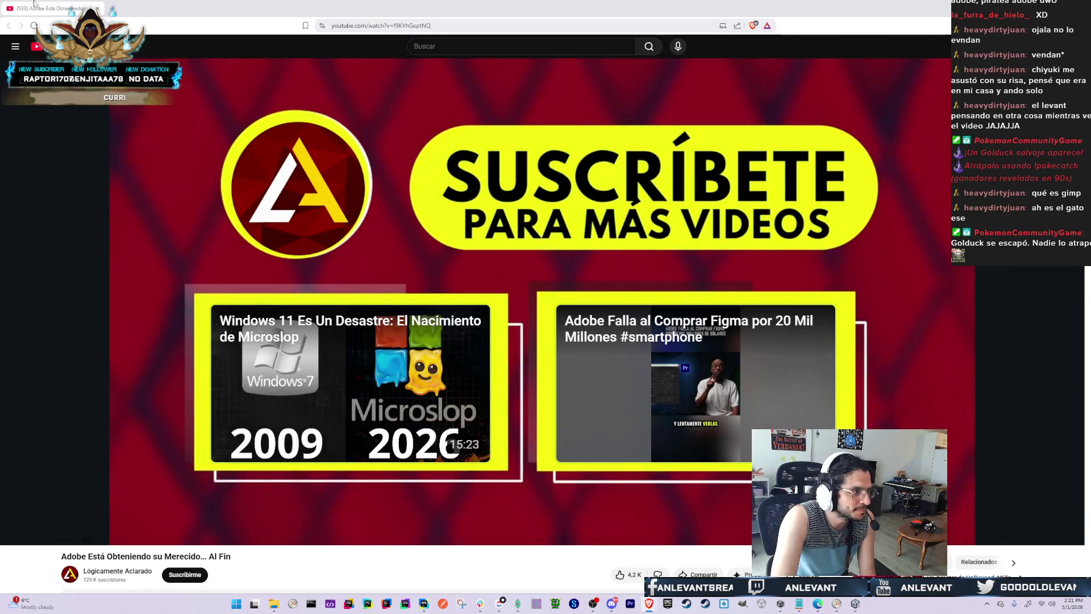
click(744, 605)
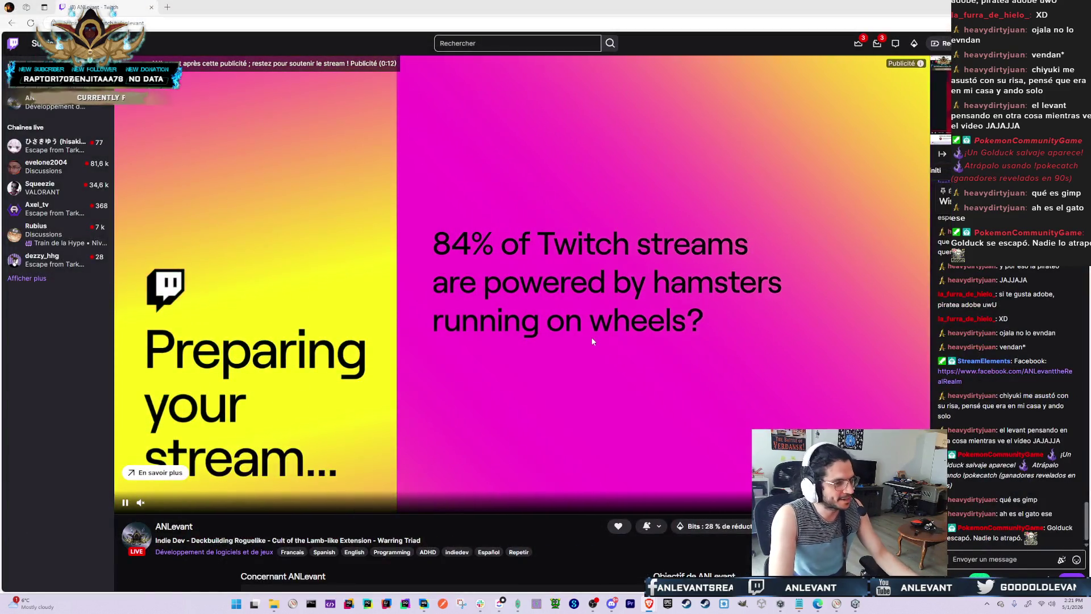
Bring the WebStorm triple-warring-web project window with Claude Code's proposed fixes to the front
key(alt+Tab)
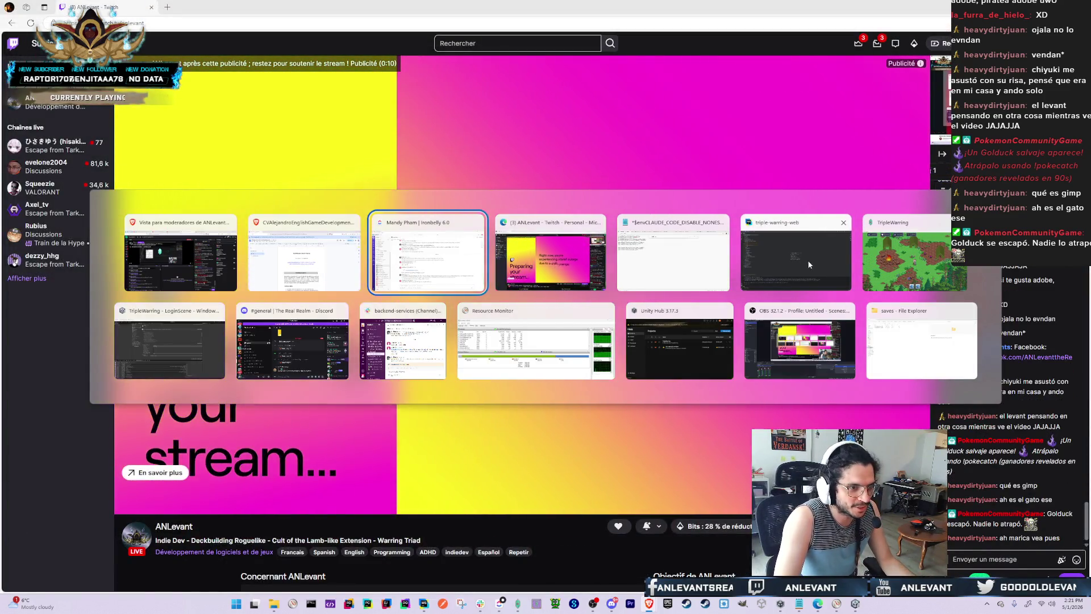
click(801, 262)
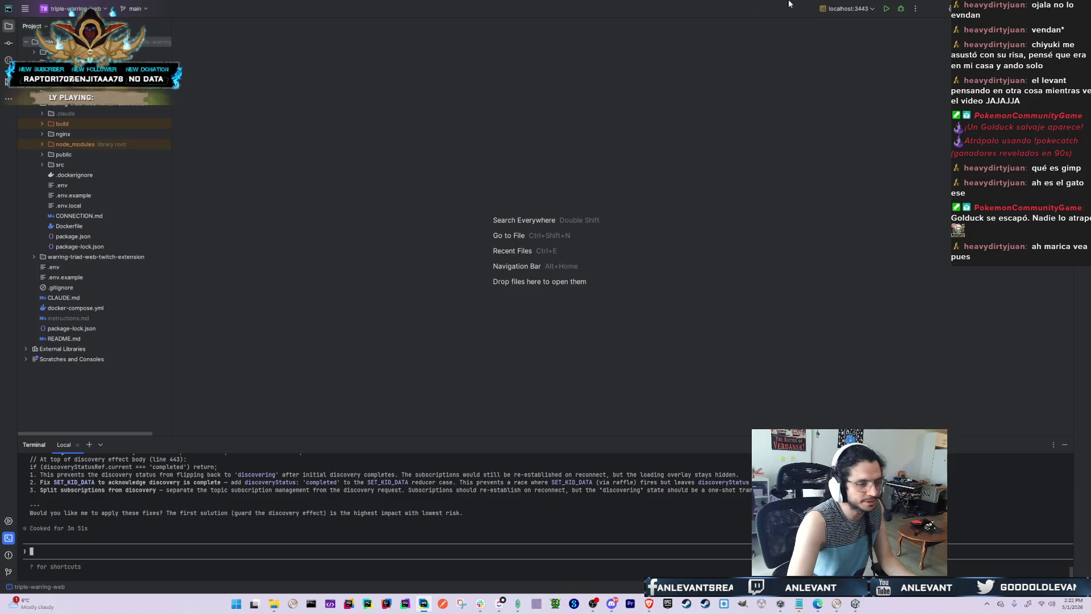
Switch from WebStorm back to the Brave window showing YouTube
key(alt+Tab)
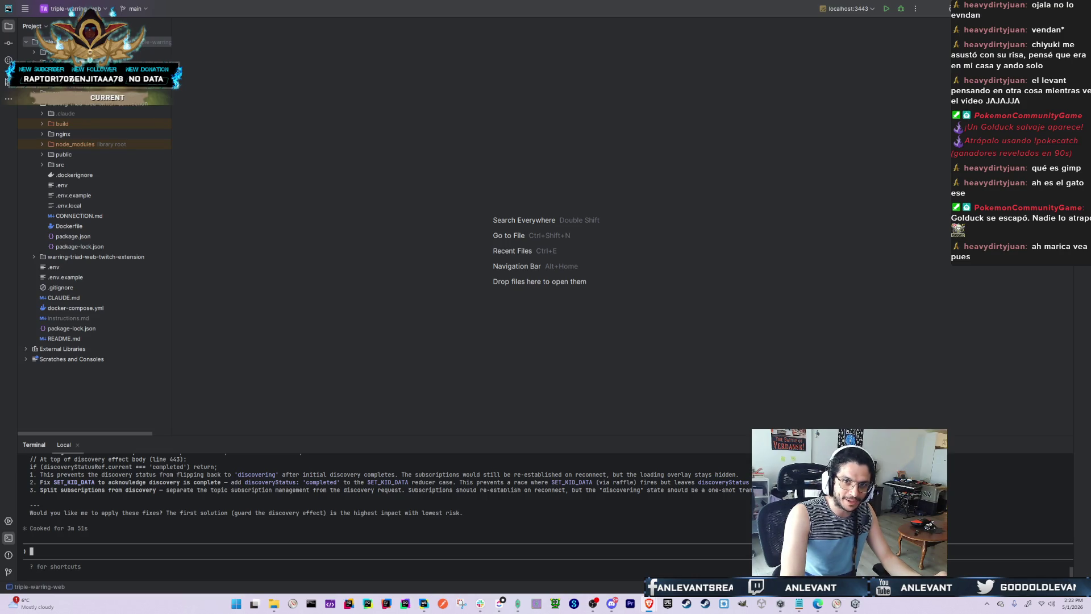
key(alt+Tab)
Search YouTube for 'earthbound', correcting the 'earbound' typo
click(451, 51)
text(ear)
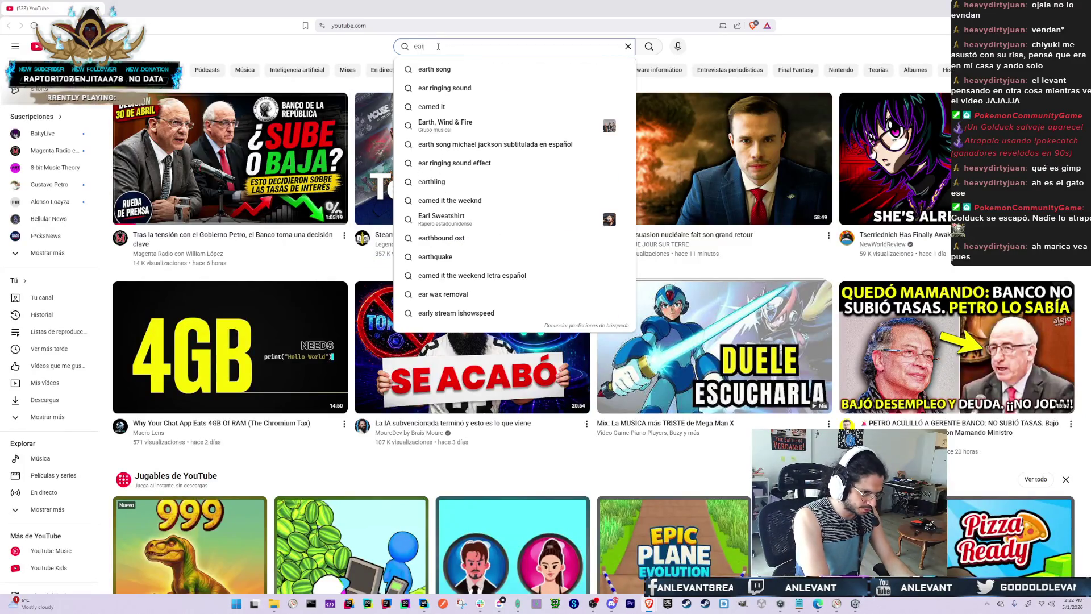
text(bound)
key(Return)
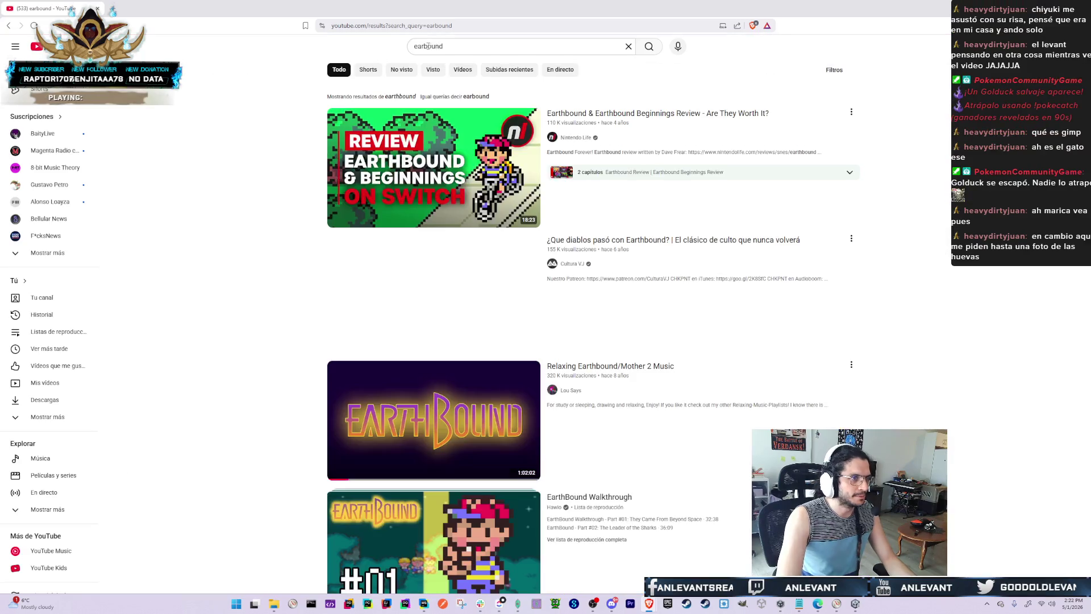
click(428, 46)
text(th)
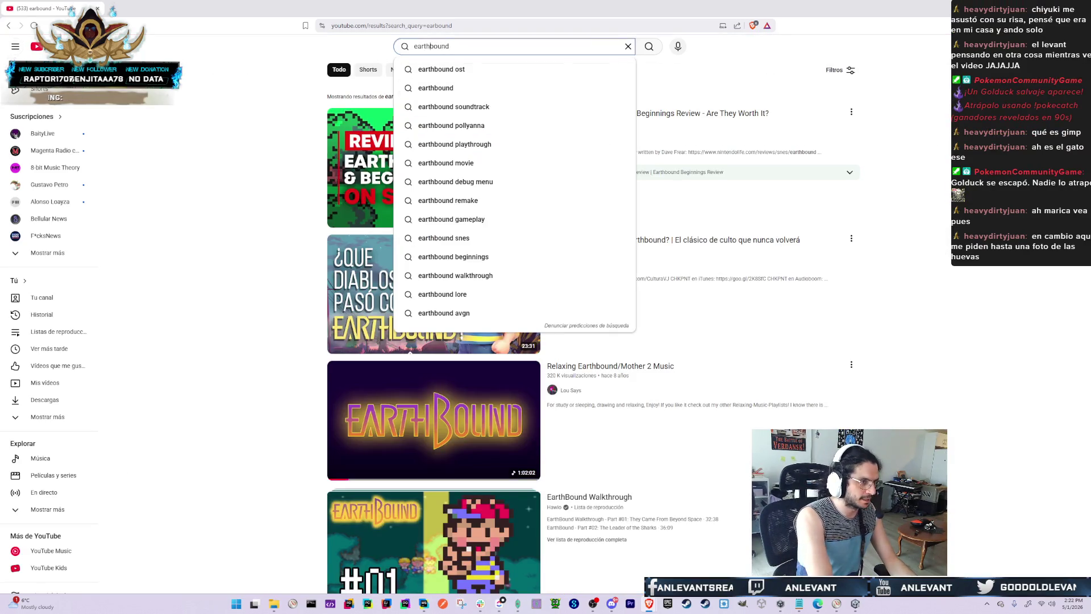
key(Return)
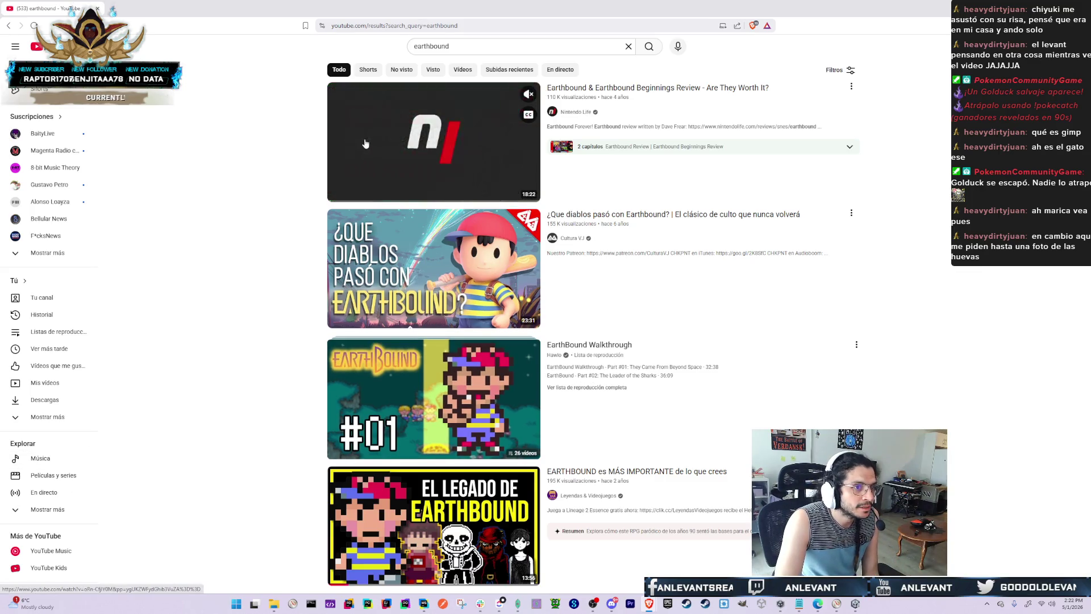
scroll(414, 404, down, 2)
scroll(437, 120, up, 2)
Refine the search to 'earthbound battle music' and play 'Earthbound- Battle Against a Weak Opponent'
click(488, 47)
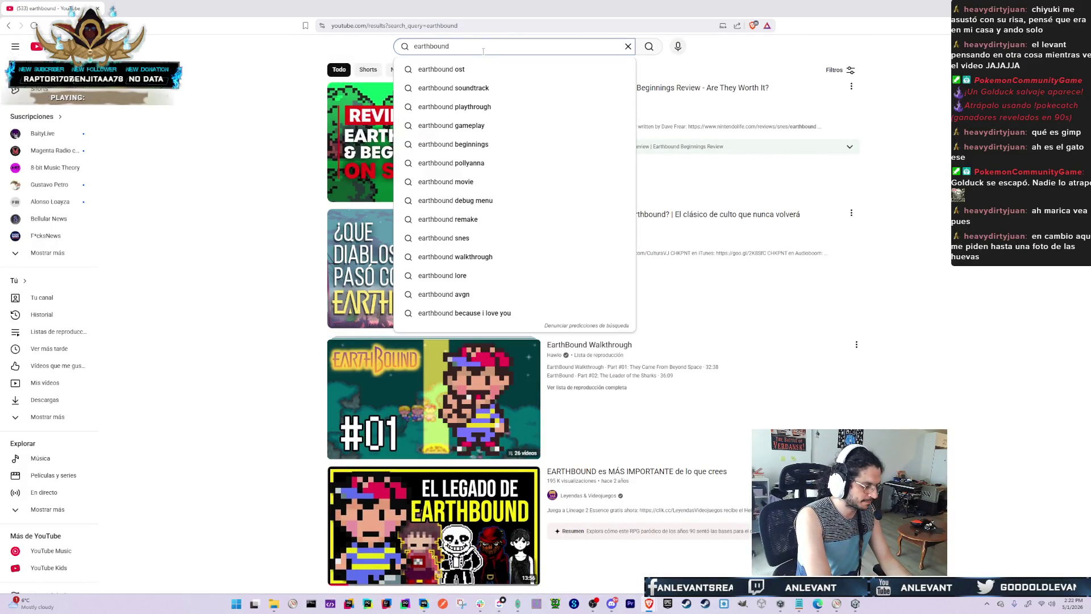
text( battle music)
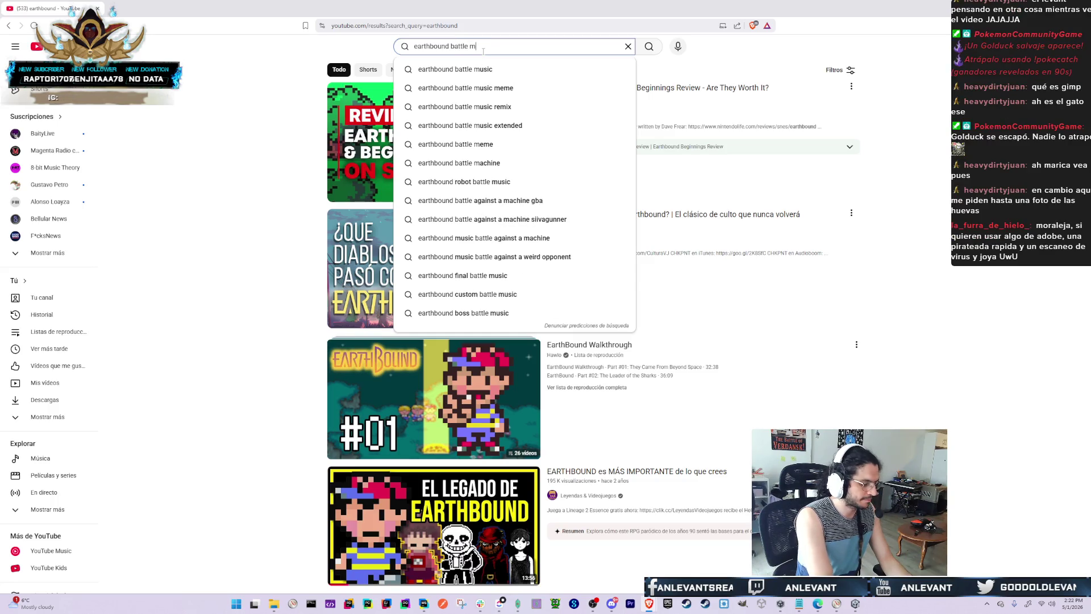
key(Return)
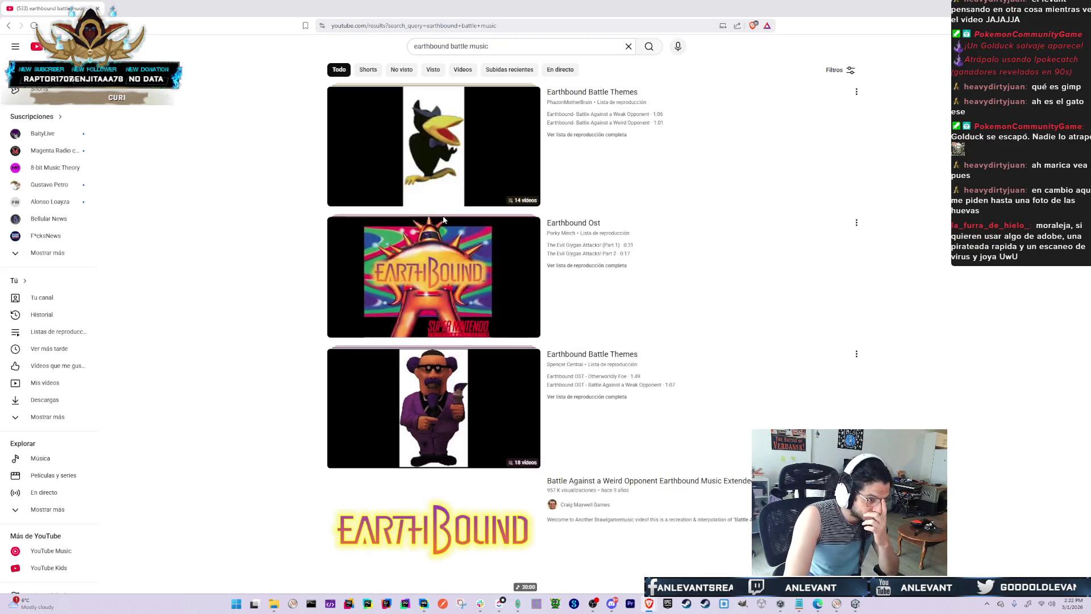
mouse_move(504, 152)
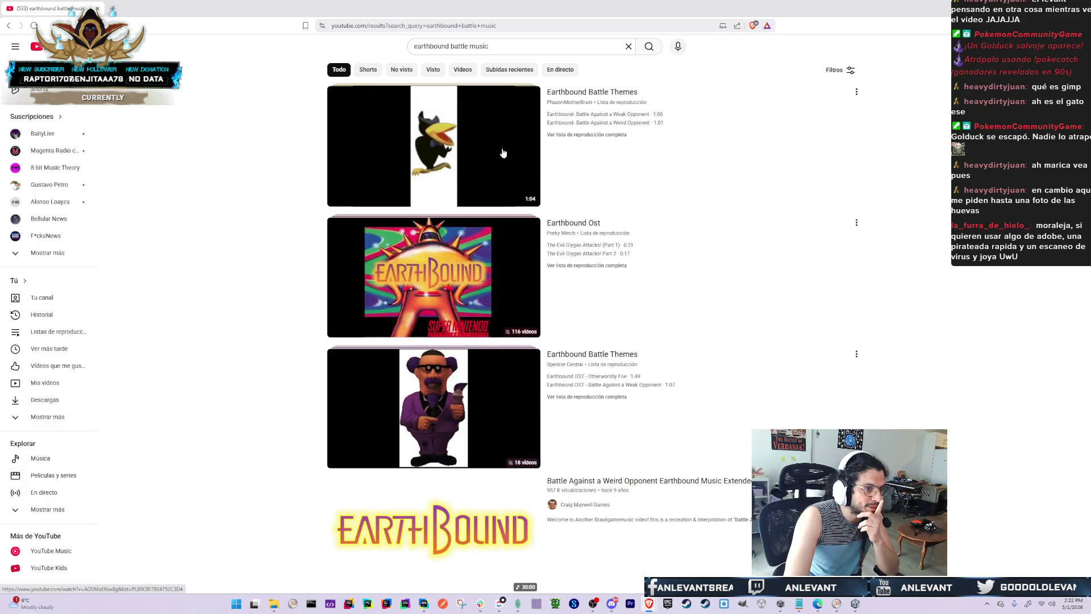
click(503, 152)
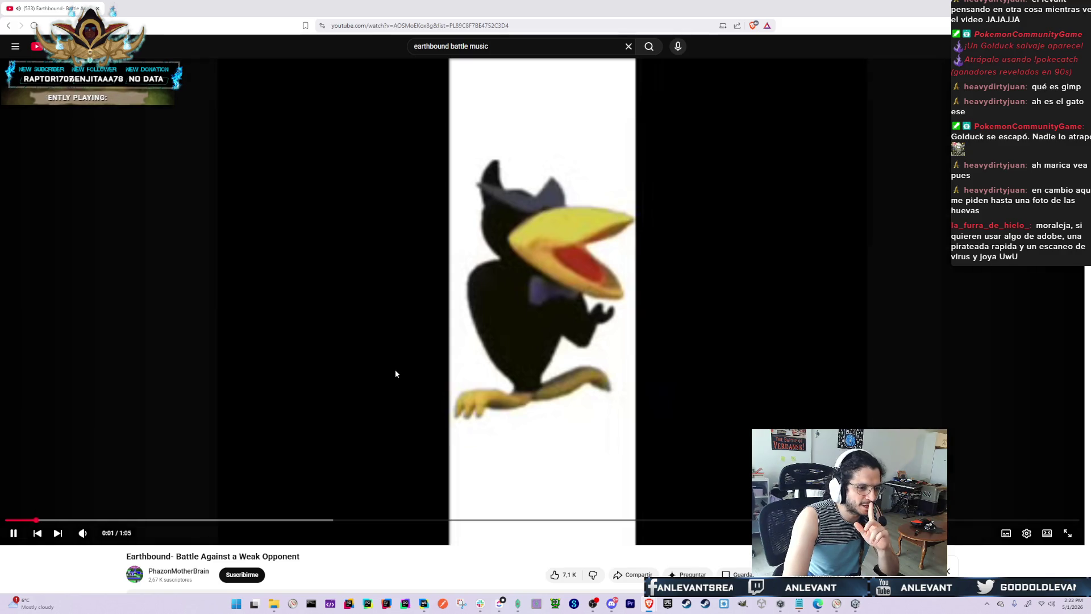
Skip through the Earthbound Battle Themes playlist to track four, Battle Against an Unsettling Opponent
scroll(763, 383, down, 3)
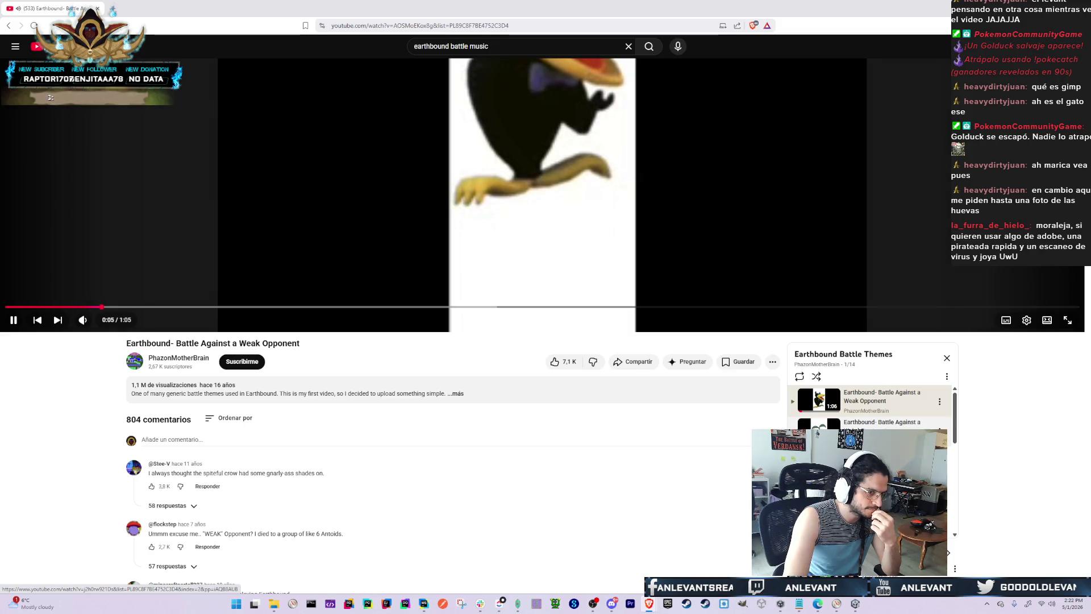
click(870, 432)
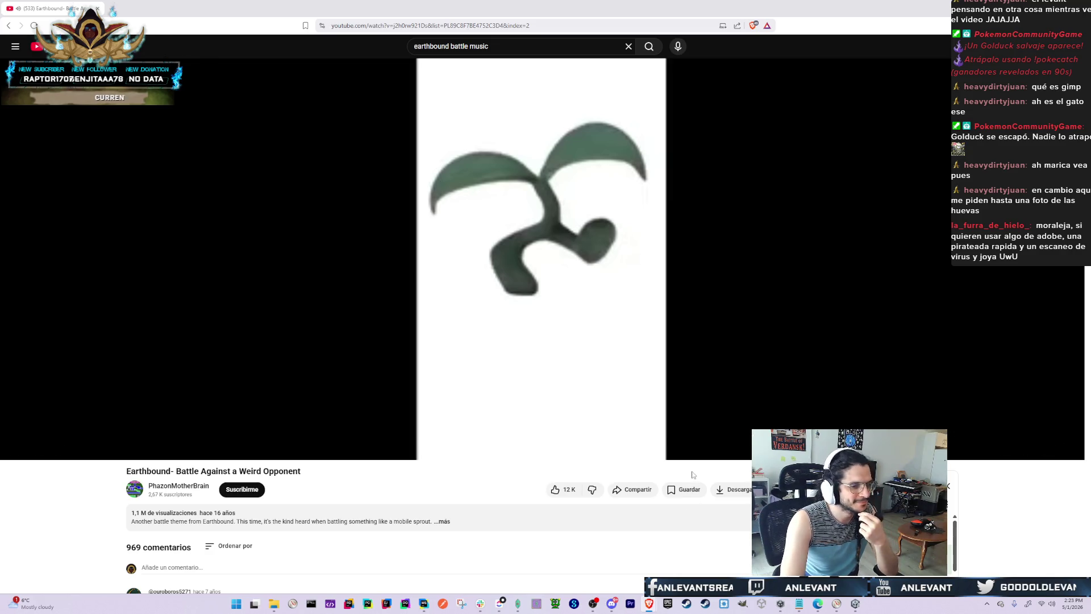
scroll(1015, 500, down, 2)
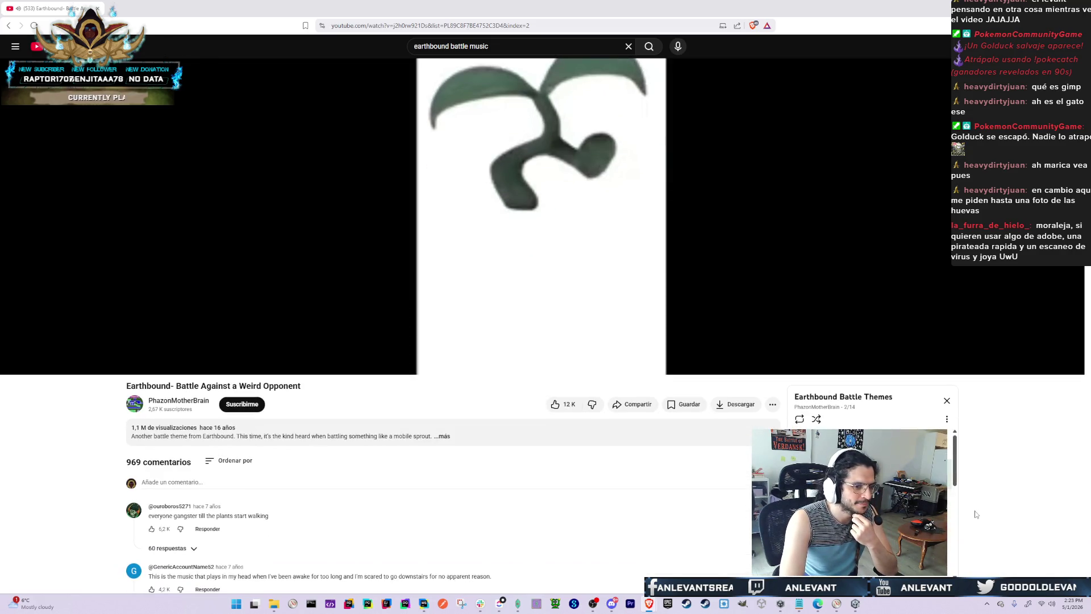
click(864, 472)
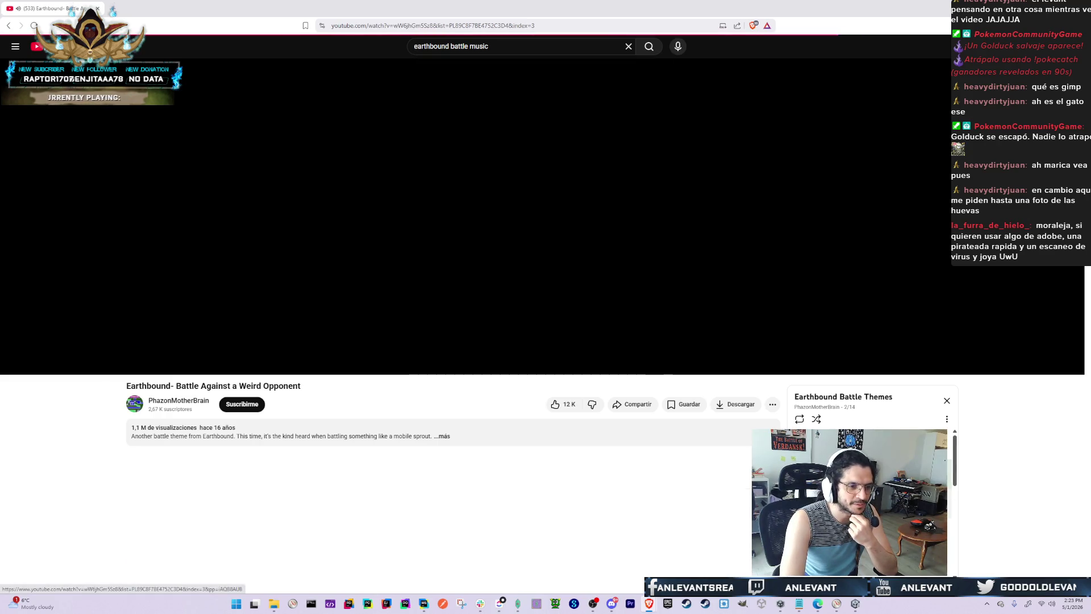
scroll(864, 472, down, 3)
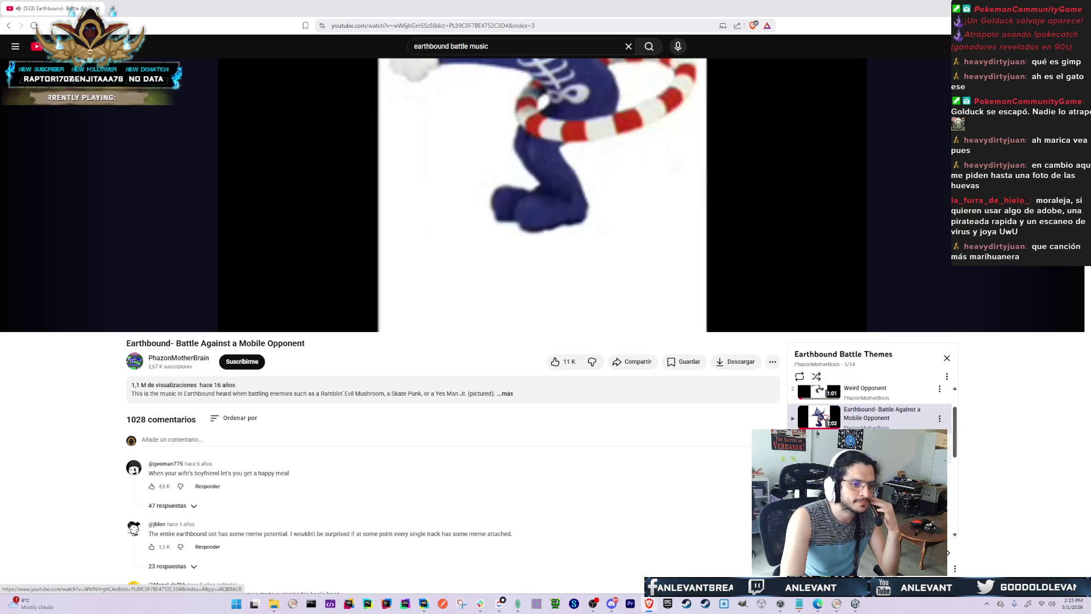
click(887, 444)
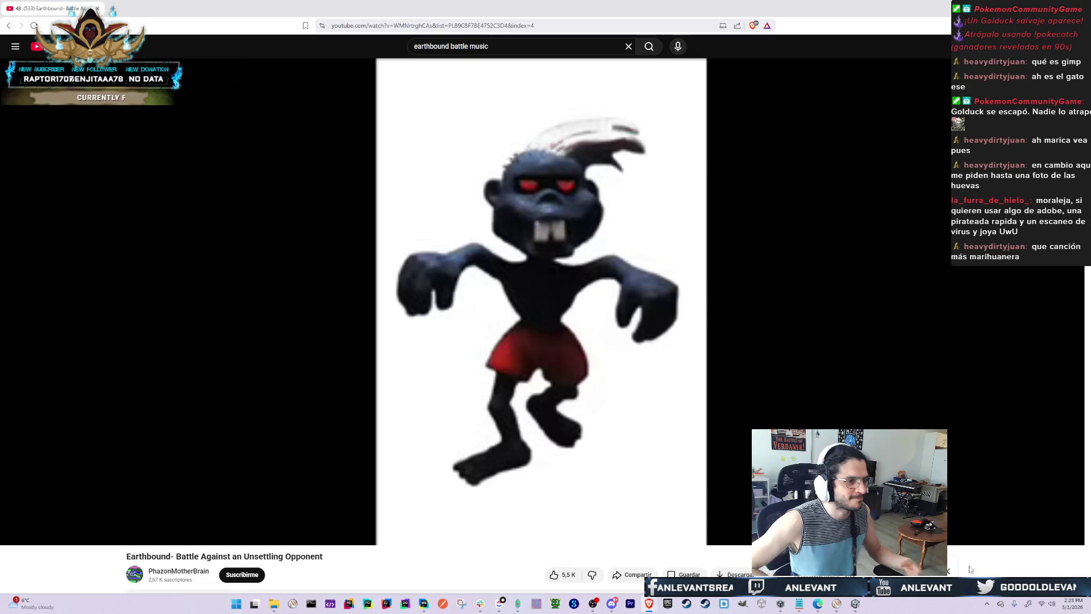
key(alt+Tab)
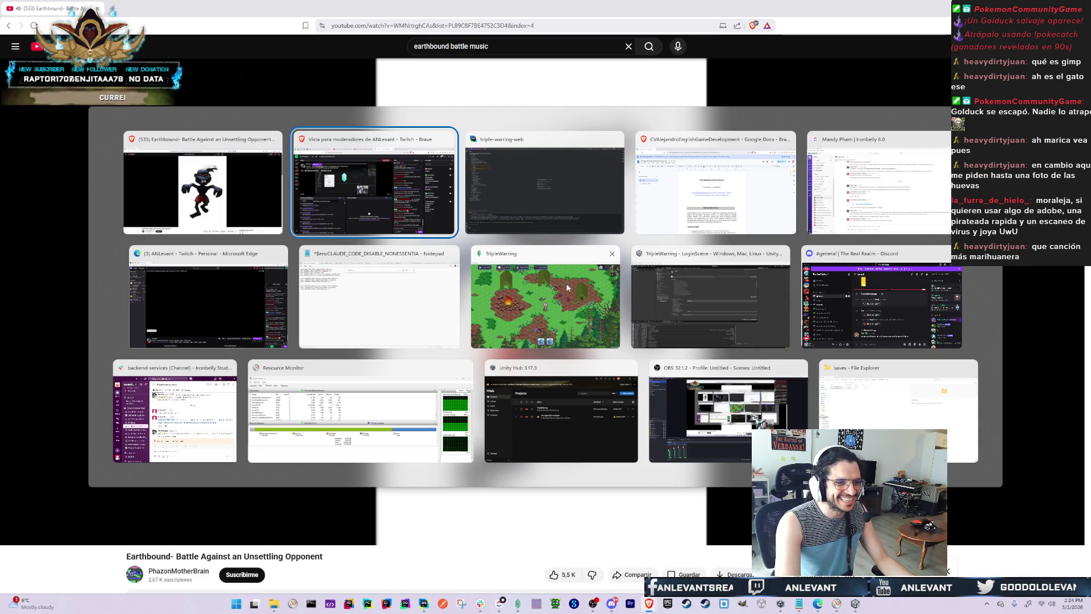
Glance at the TripleWarring game, then return and pause the Unsettling Opponent video at 1:00
click(560, 266)
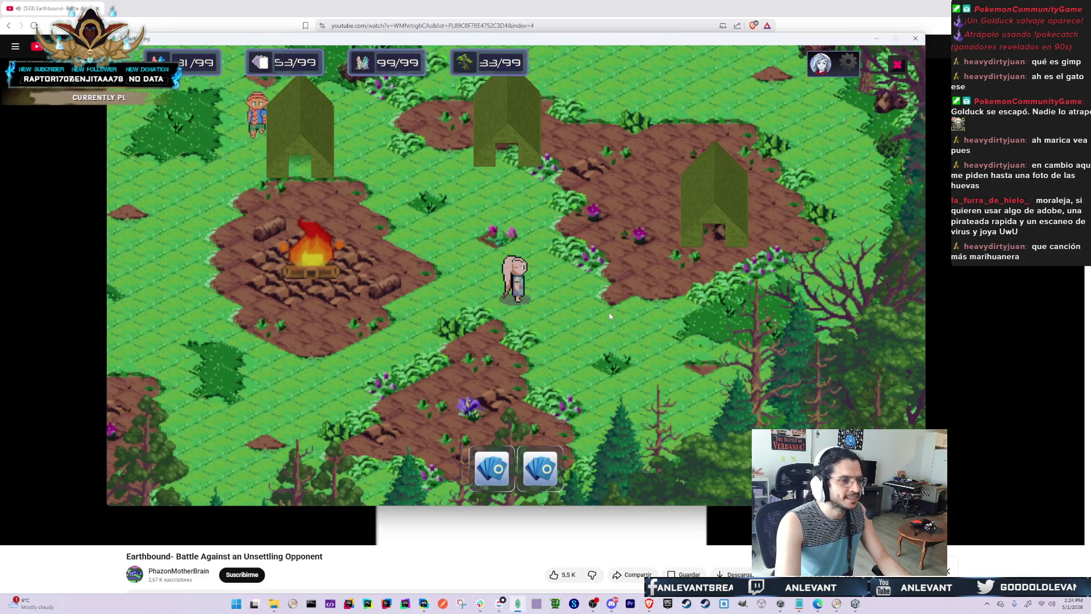
key(alt+Tab)
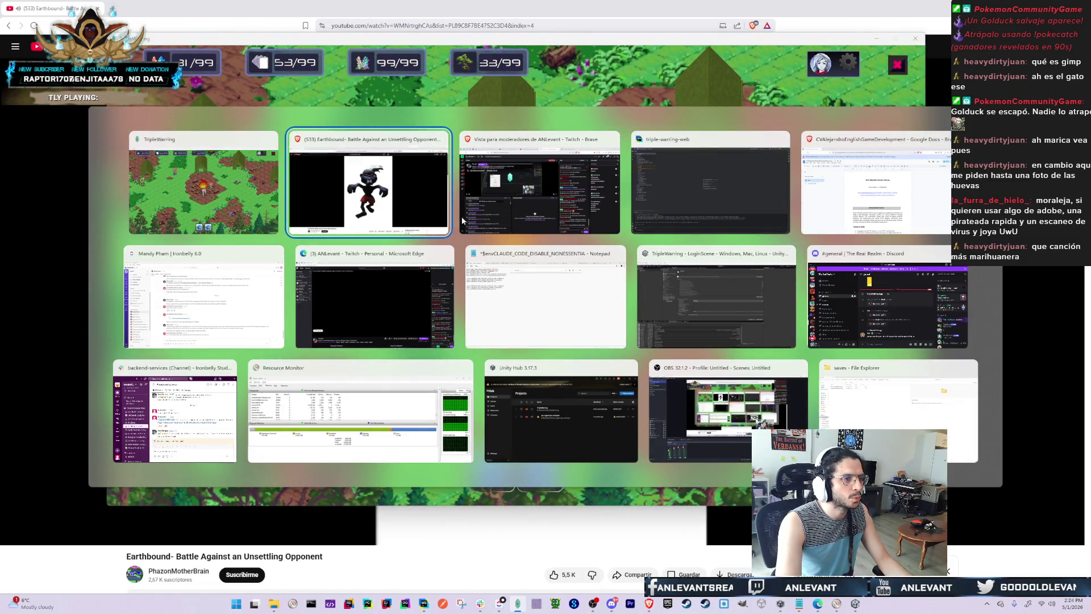
click(393, 211)
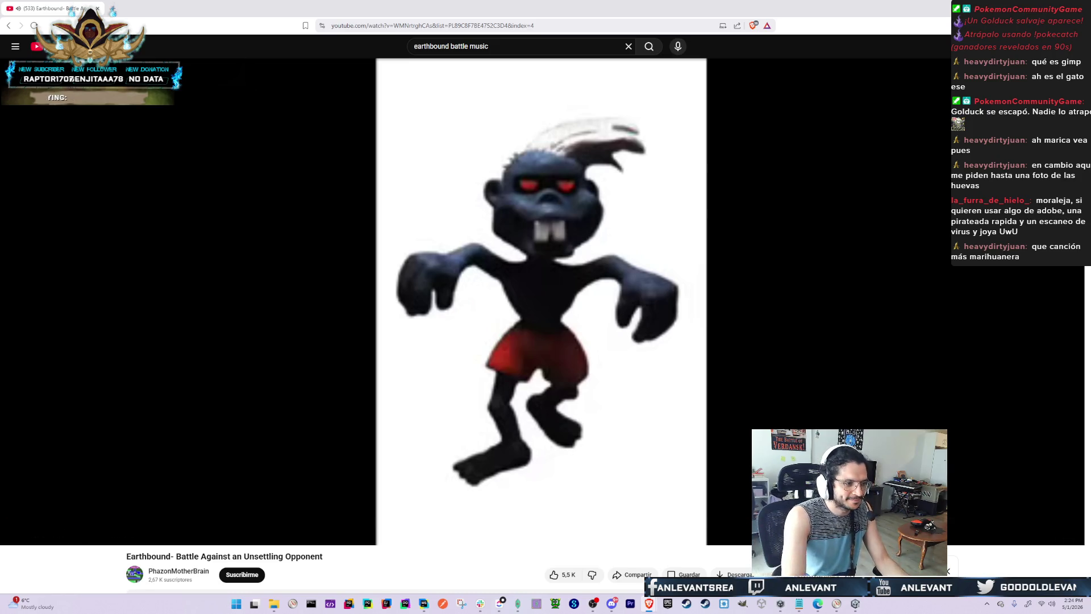
click(431, 341)
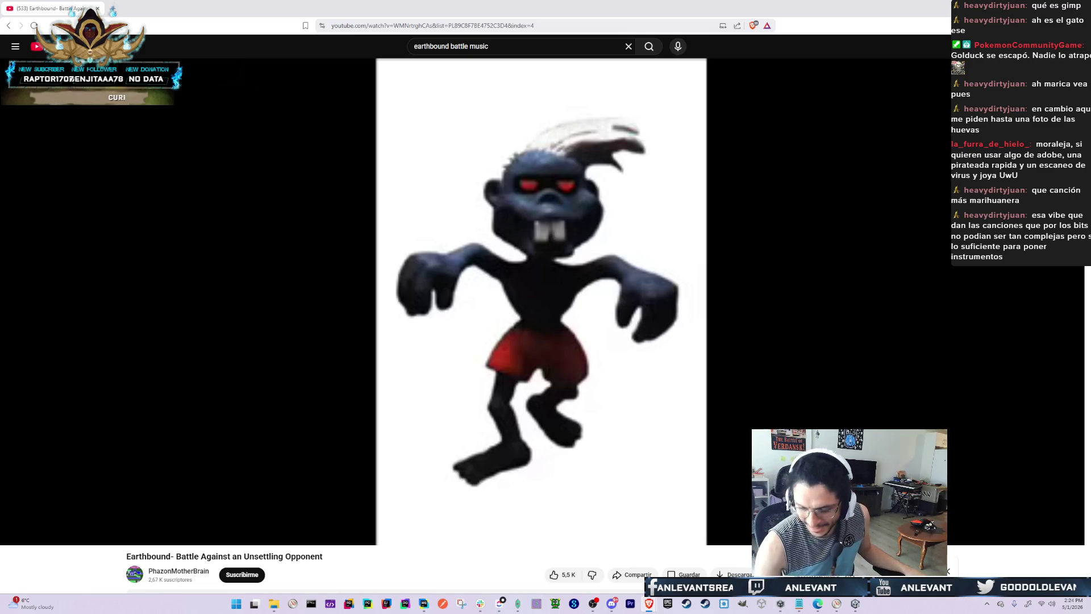
Bring the TripleWarring saves folder in File Explorer to the front
key(alt+Tab)
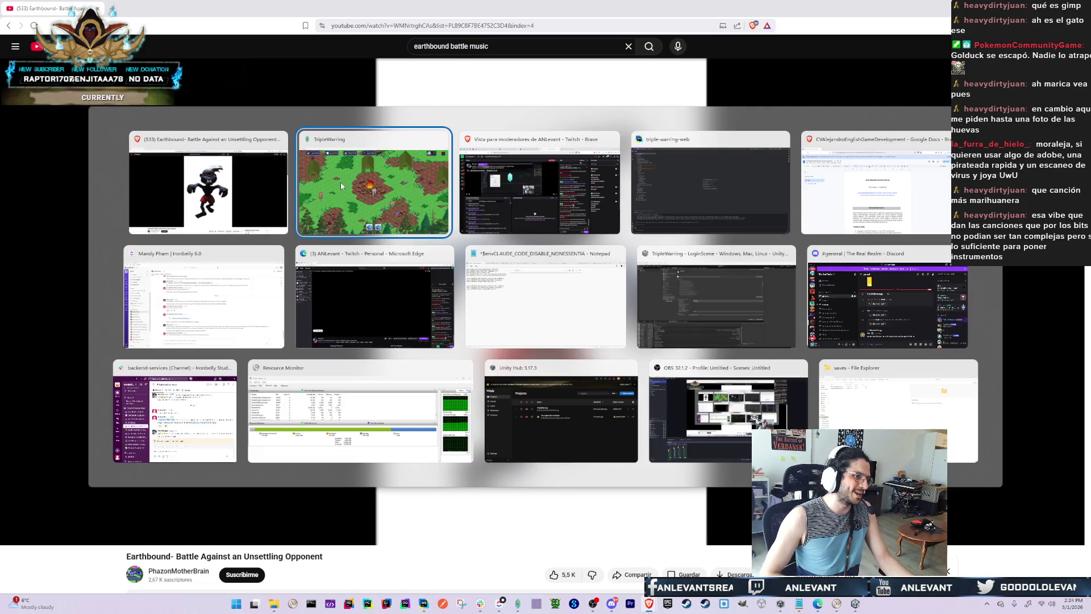
key(Escape)
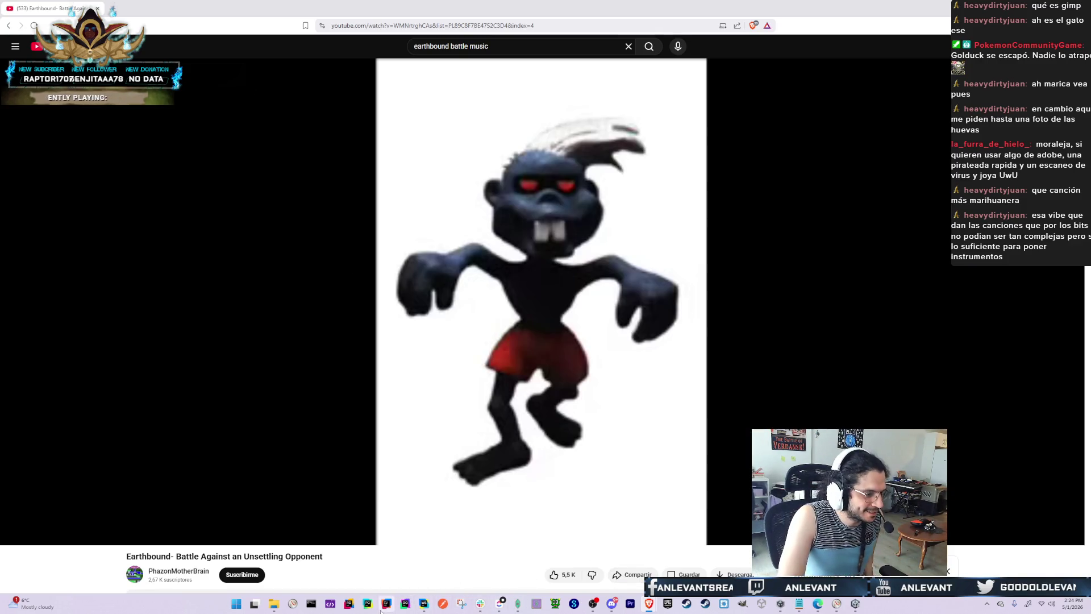
click(274, 603)
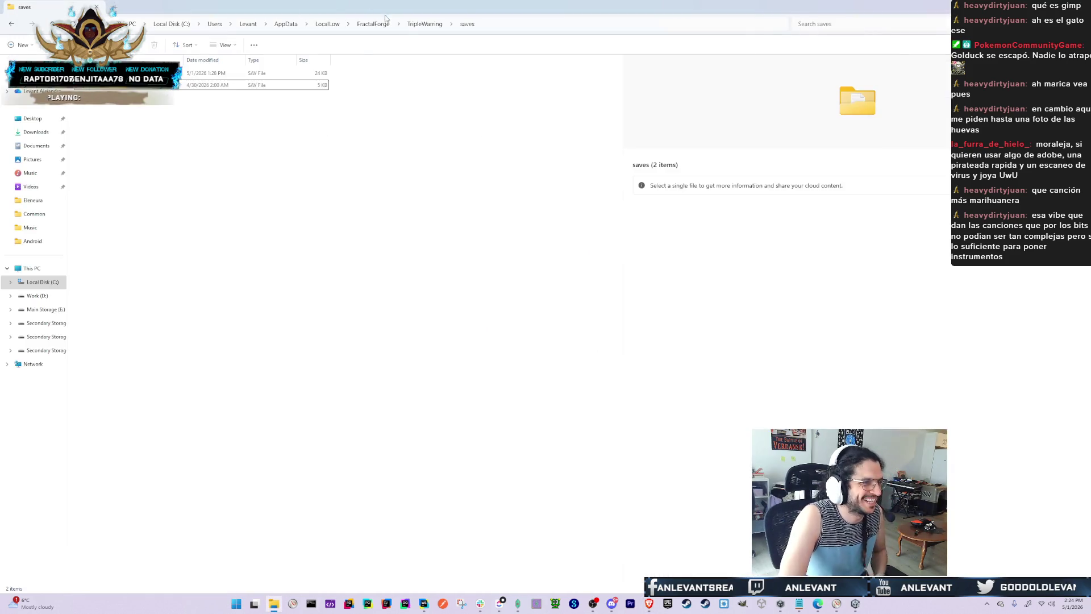
Go to the TripleWarring Sound > Music folder and open the Brush with Death track
click(33, 241)
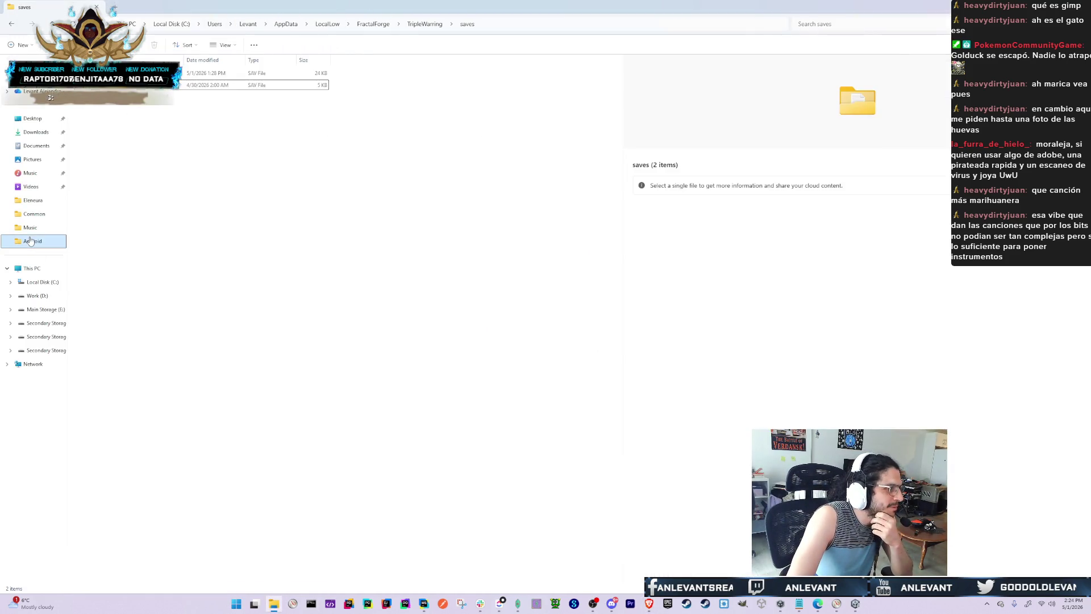
click(34, 214)
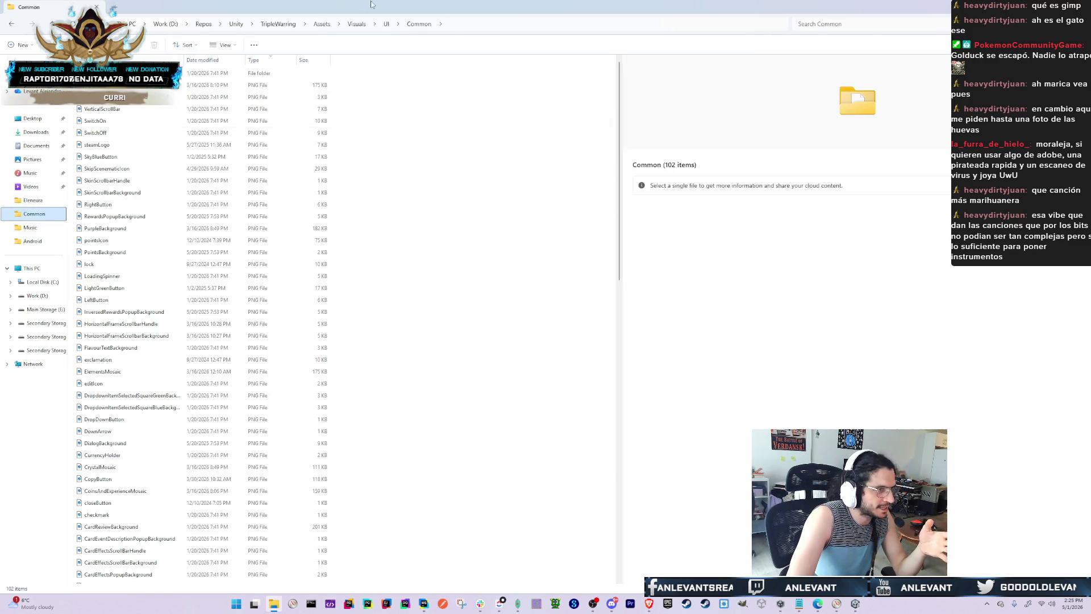
click(30, 227)
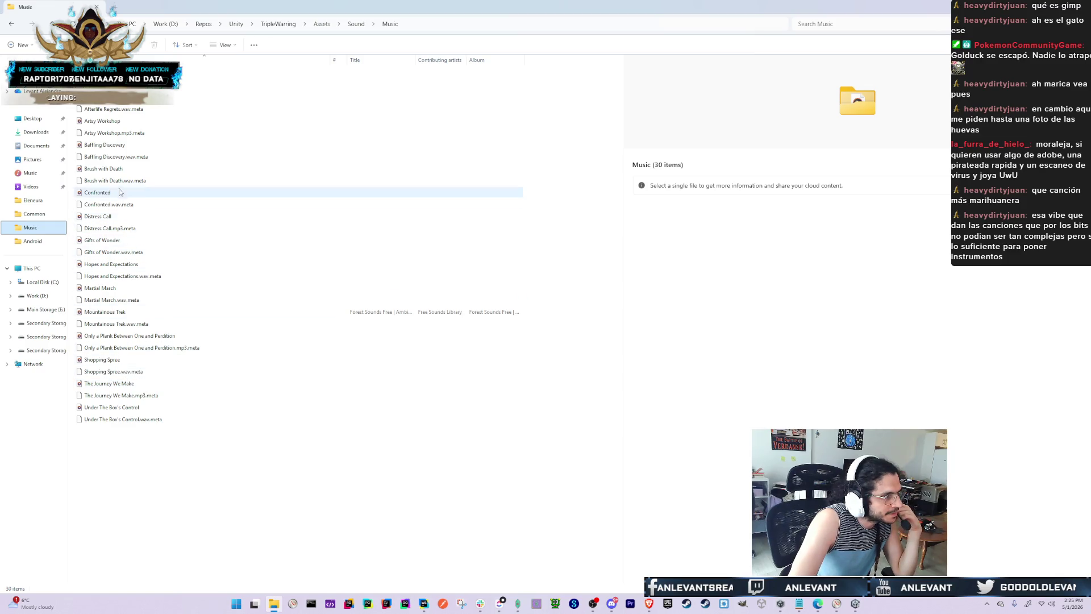
click(118, 169)
double_click(118, 172)
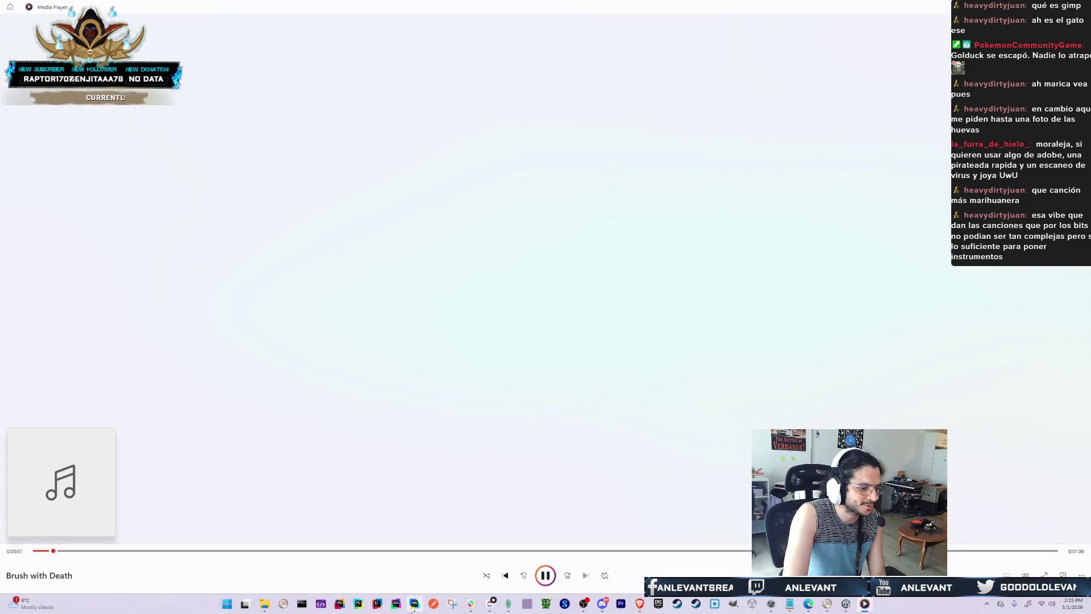
Set Media Player's volume to 34 and restart Brush with Death from the beginning
mouse_move(414, 608)
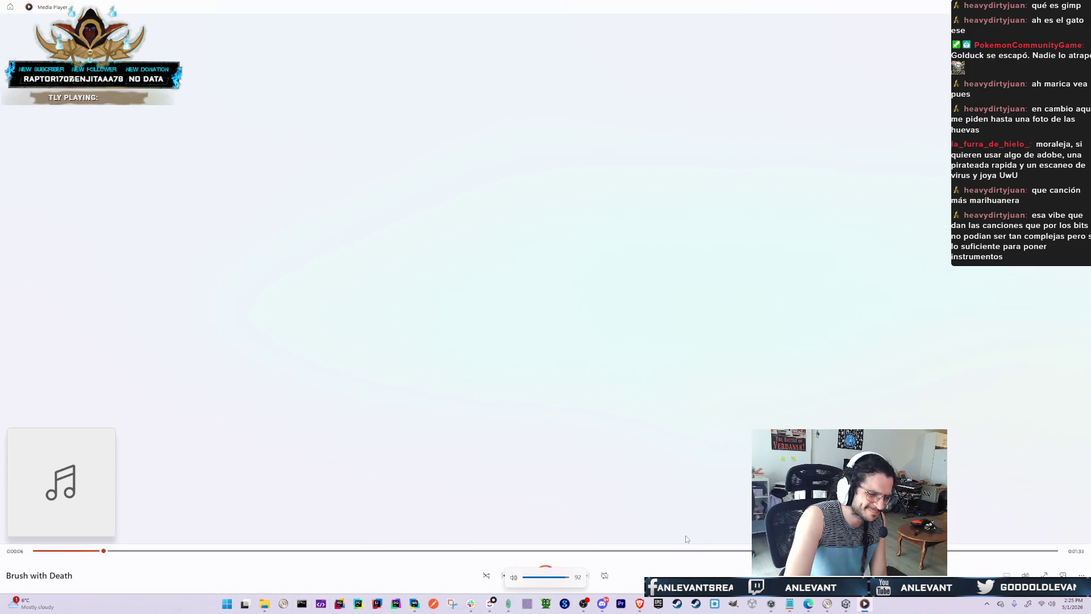
click(1025, 574)
click(1018, 553)
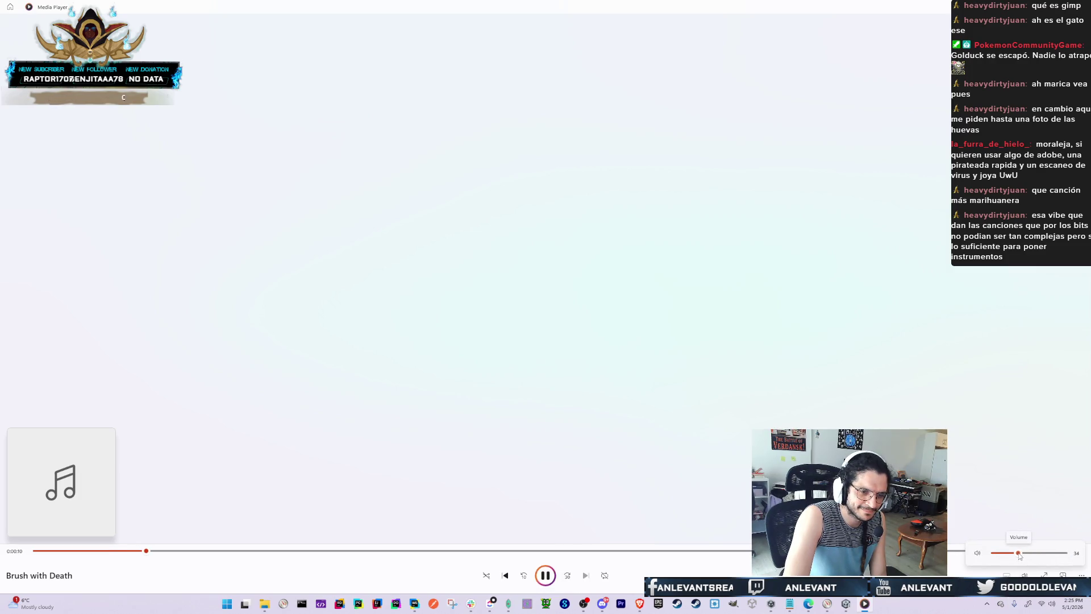
click(50, 551)
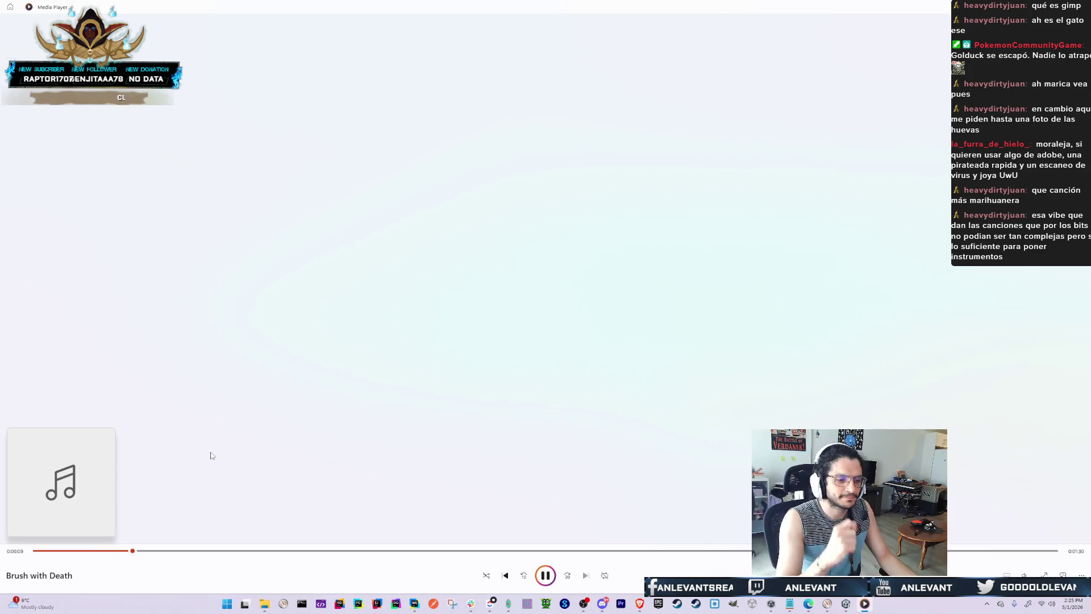
key(alt+Tab)
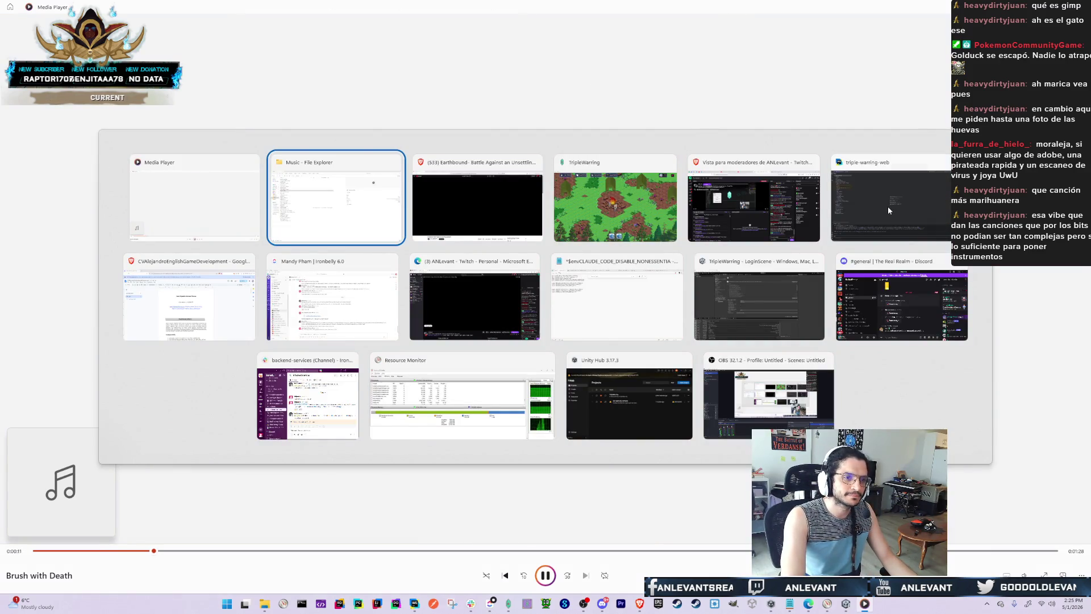
Scroll WebStorm's terminal up to the Diagnosis Report and highlight its root cause sentence
click(889, 211)
scroll(261, 546, up, 4)
scroll(92, 537, up, 5)
scroll(87, 534, up, 10)
scroll(86, 534, down, 3)
drag(66, 511, 358, 512)
click(314, 506)
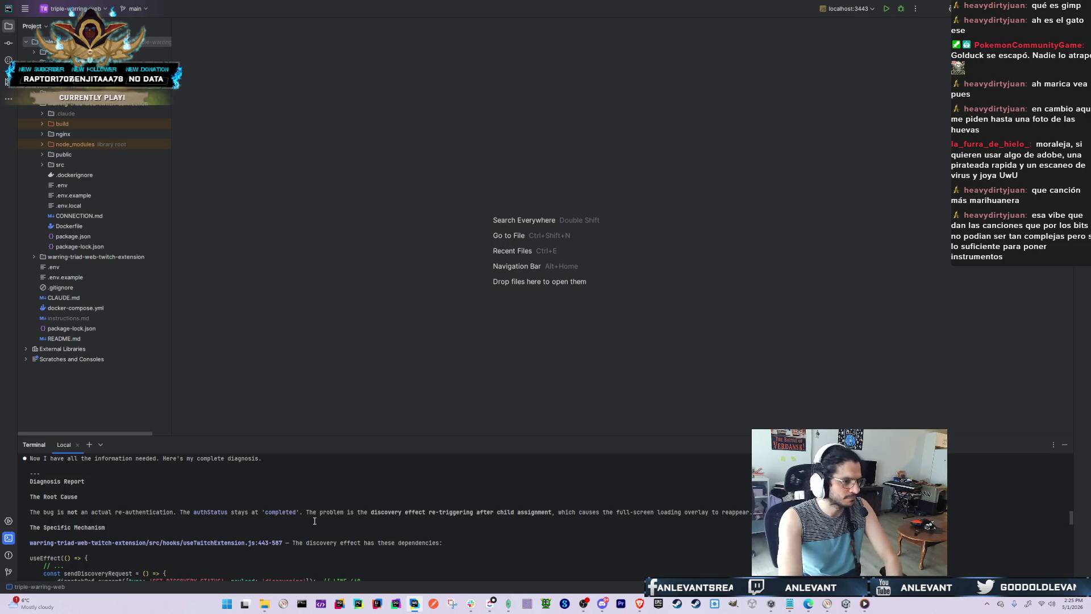
Highlight the discovery-effect re-trigger sentence and the useTwitchExtension.js dependencies line
mouse_move(306, 513)
mouse_down()
mouse_move(739, 516)
mouse_move(730, 515)
mouse_up()
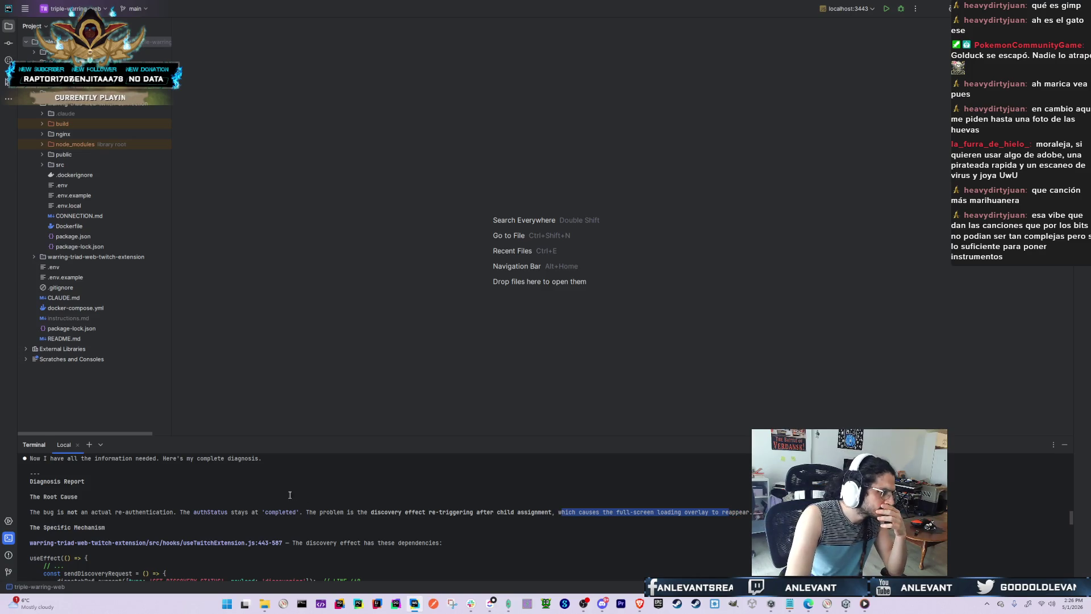
scroll(183, 541, down, 3)
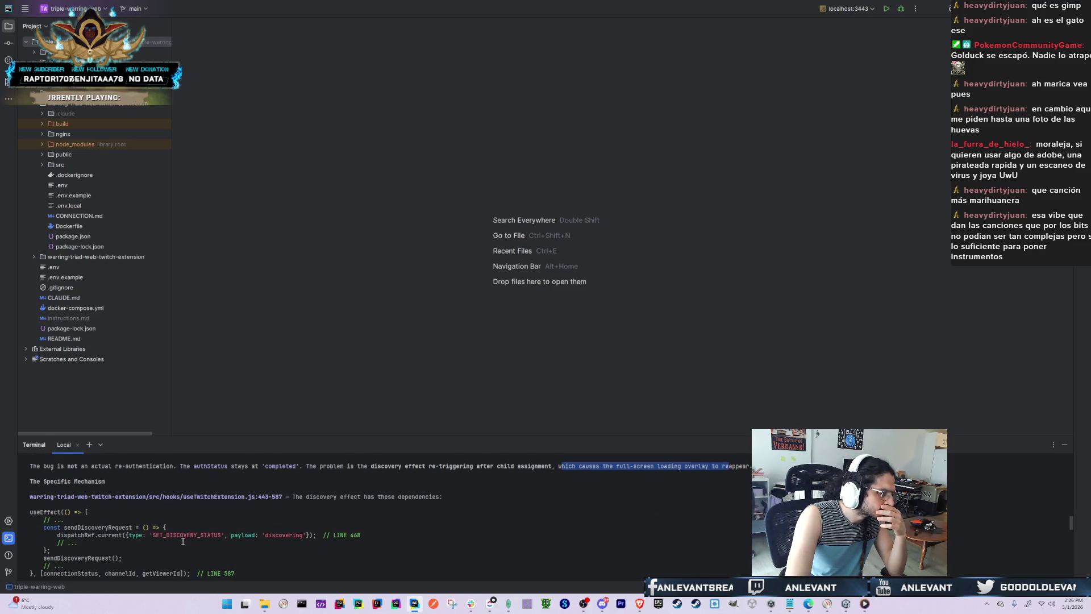
triple_click(311, 496)
click(287, 503)
scroll(95, 512, down, 1)
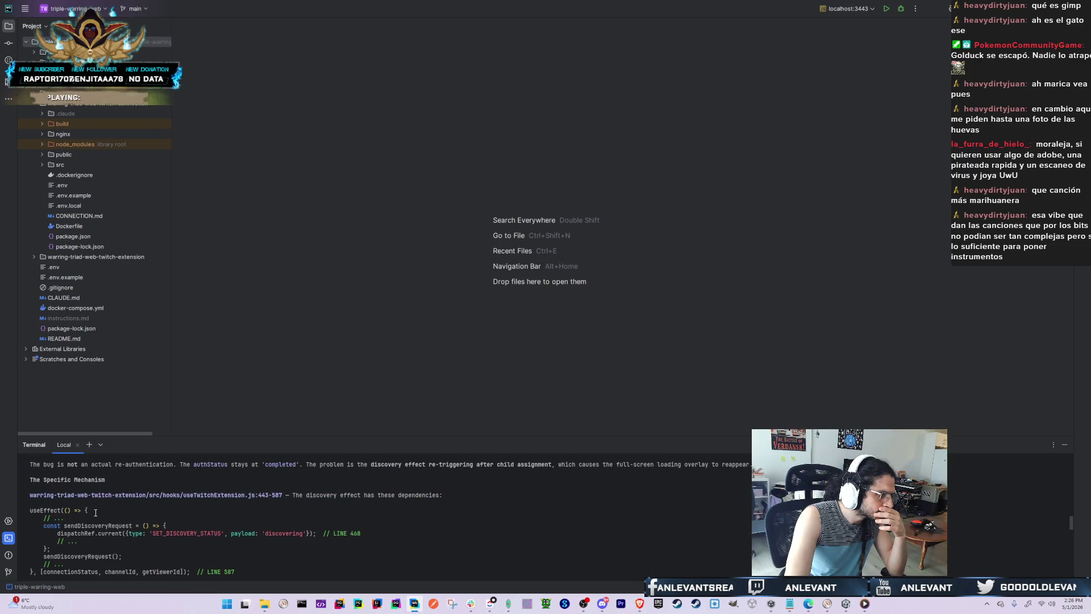
scroll(96, 513, down, 2)
scroll(82, 505, up, 3)
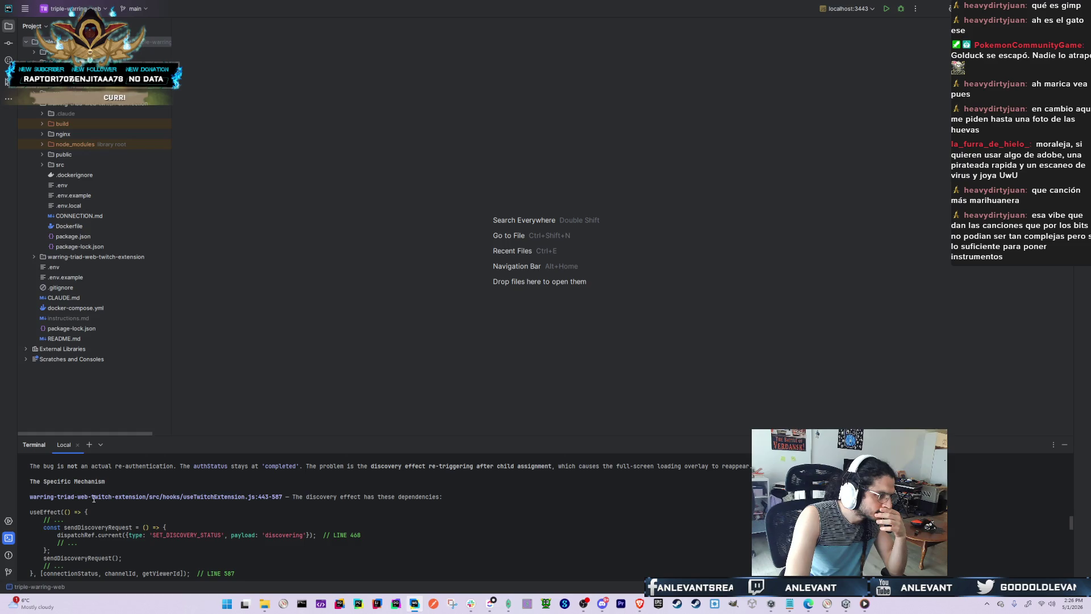
scroll(93, 498, down, 2)
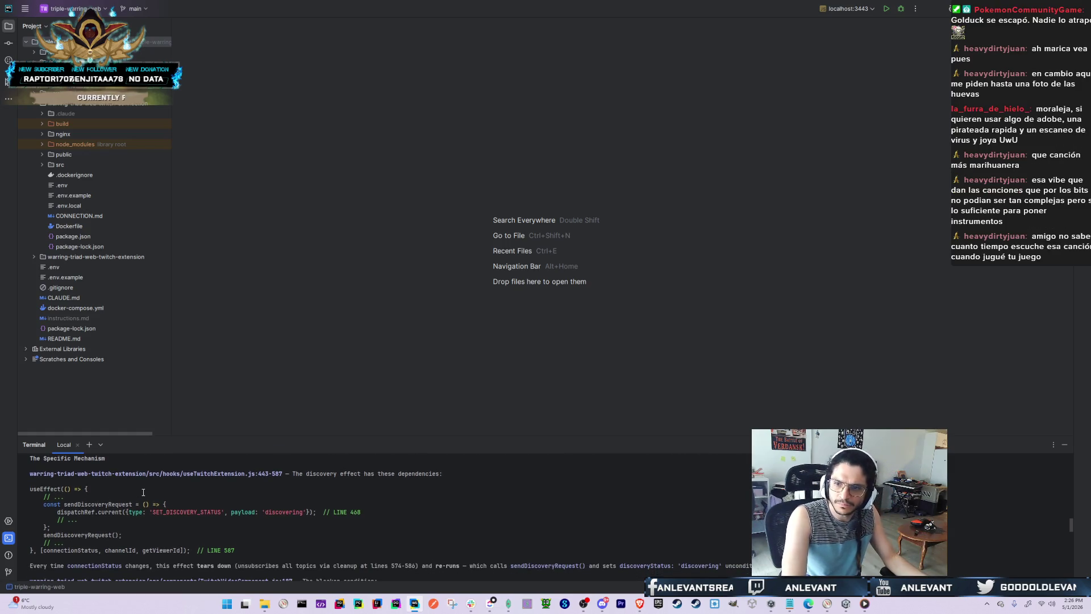
key(alt+Tab)
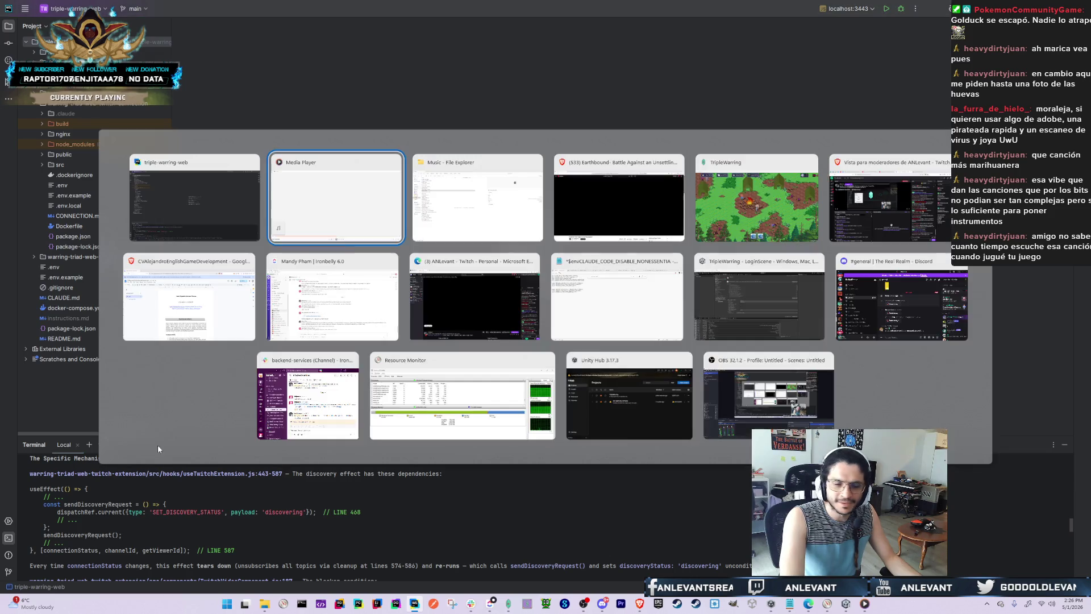
Briefly bring up Media Player, then return to the Sound\Music folder in File Explorer
click(364, 232)
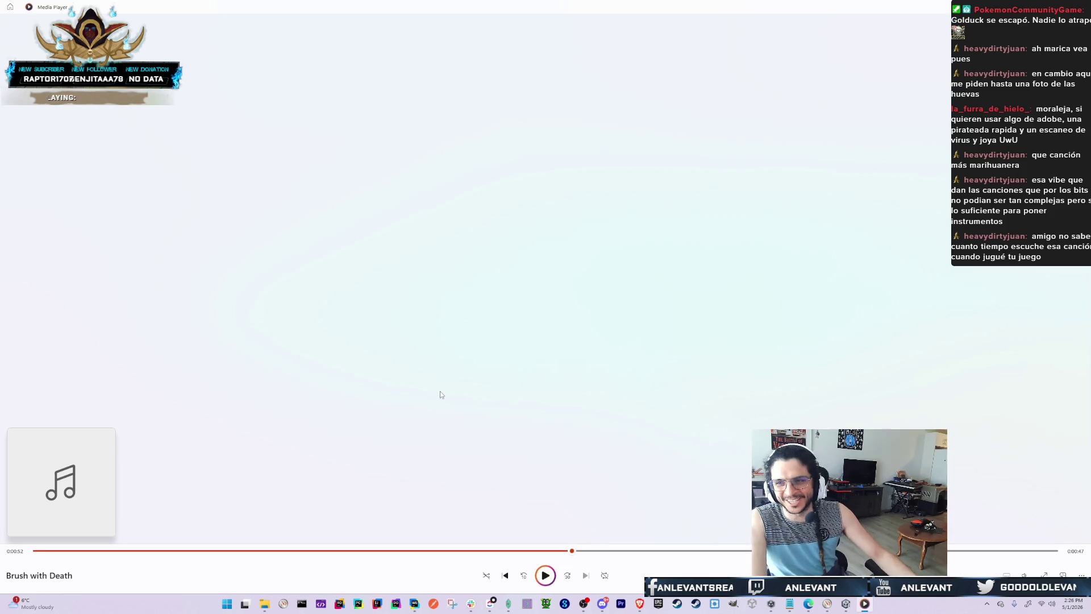
key(alt+Tab)
key(alt+Tab)
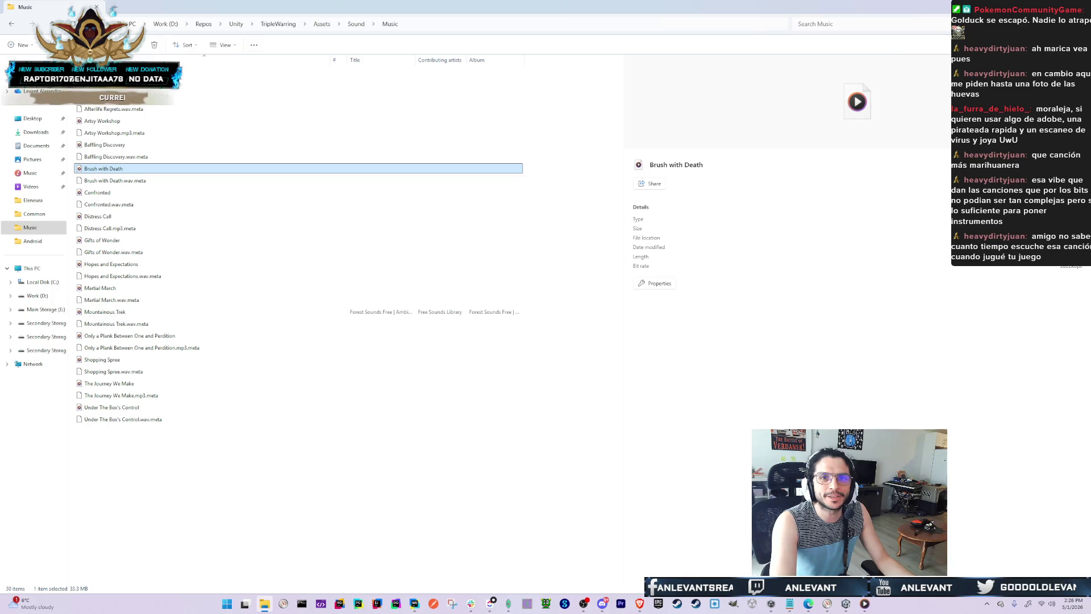
key(alt+Tab)
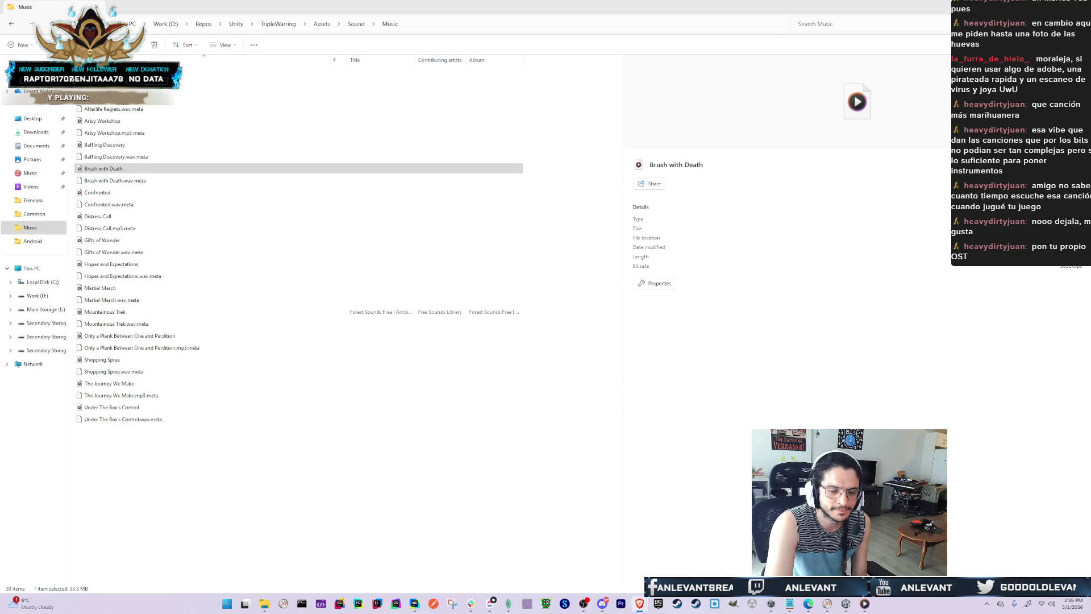
key(alt+Tab)
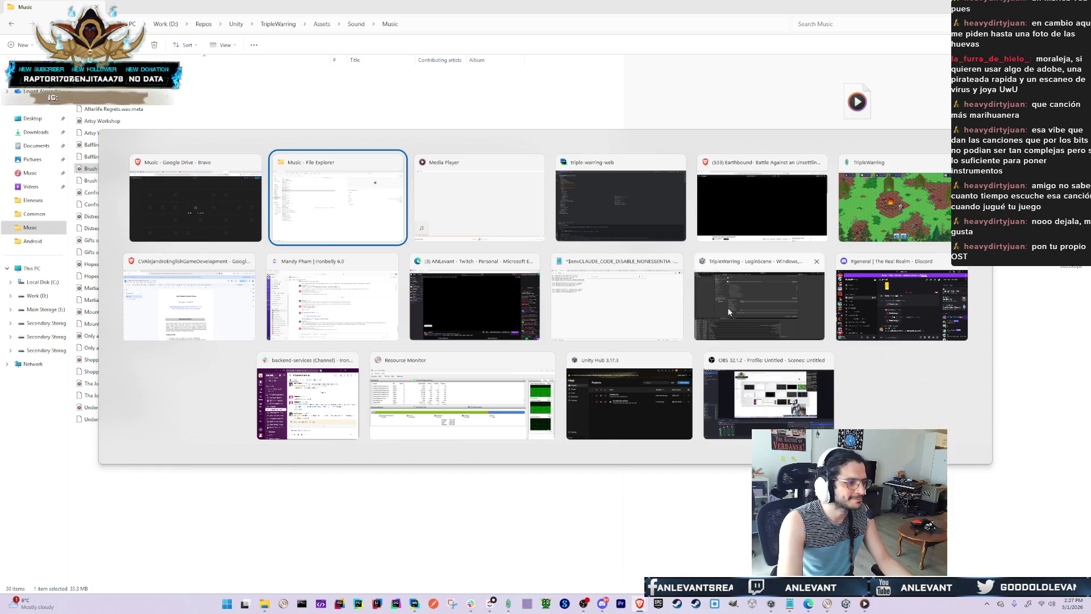
In the TripleWarring Unity editor, clear the Console and show the Plugins folder
click(711, 306)
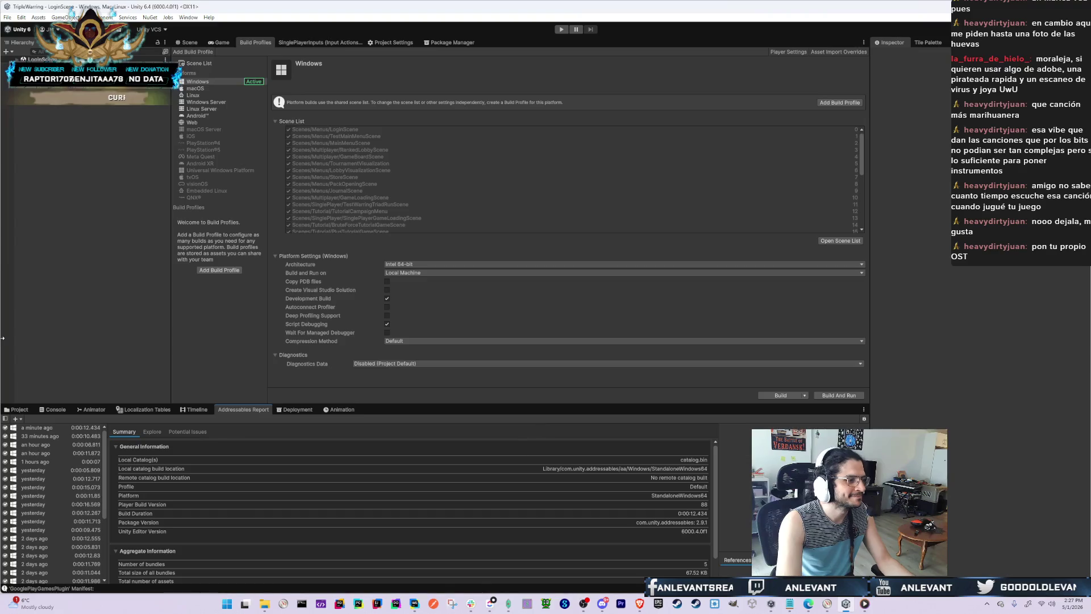
click(43, 410)
click(9, 418)
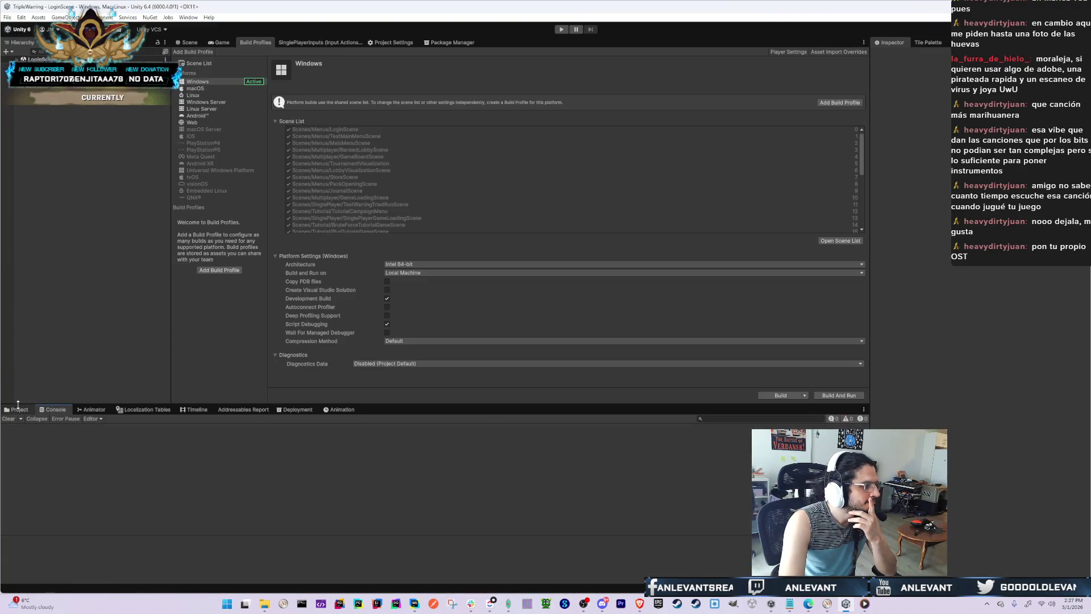
click(20, 409)
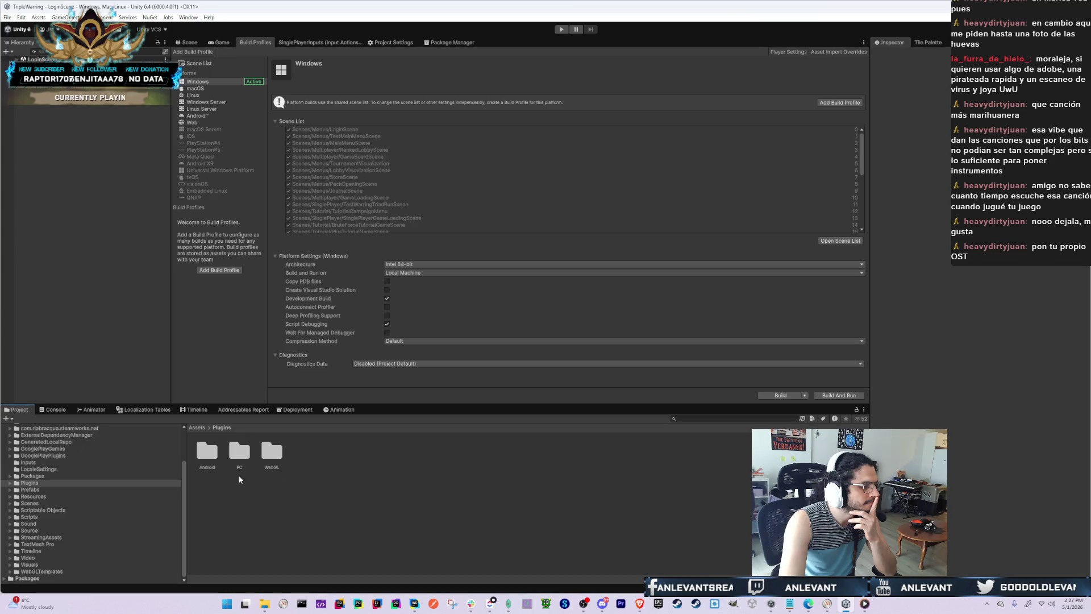
Bring the triple-warring-web project in WebStorm back to the front
mouse_move(414, 603)
key(alt+Tab)
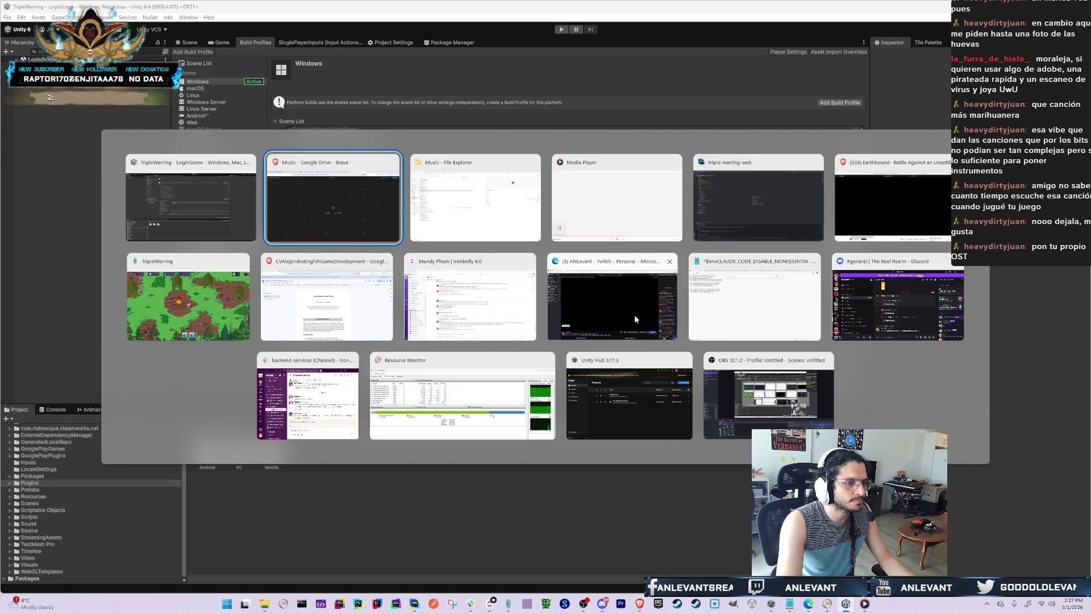
click(775, 191)
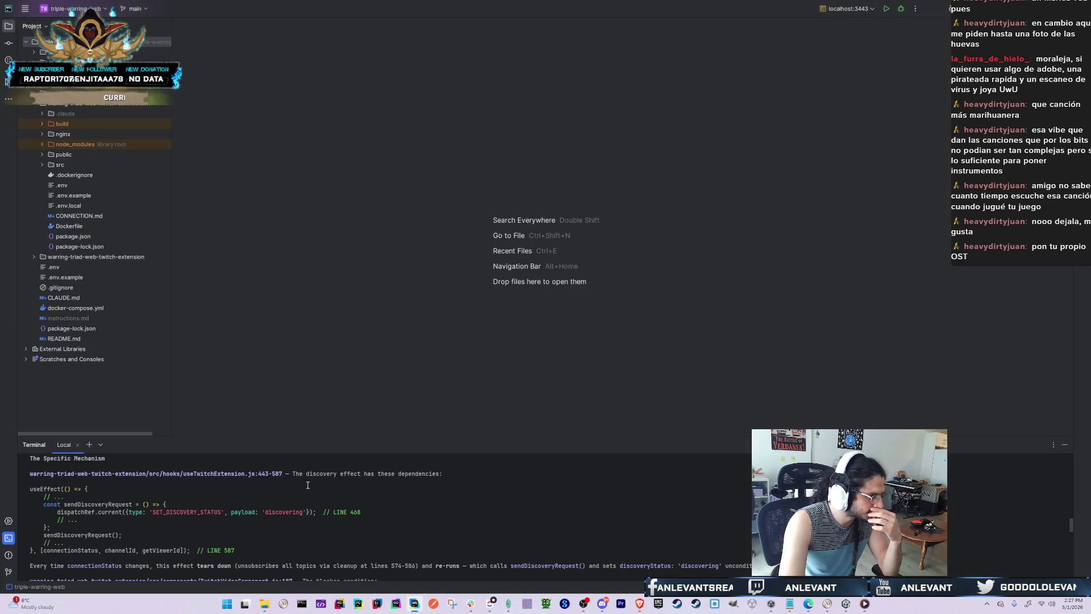
Scroll the diagnosis to the TwitchVideoComponent.js blocker condition and The Complete Sequence After Child Assignment
scroll(252, 532, down, 1)
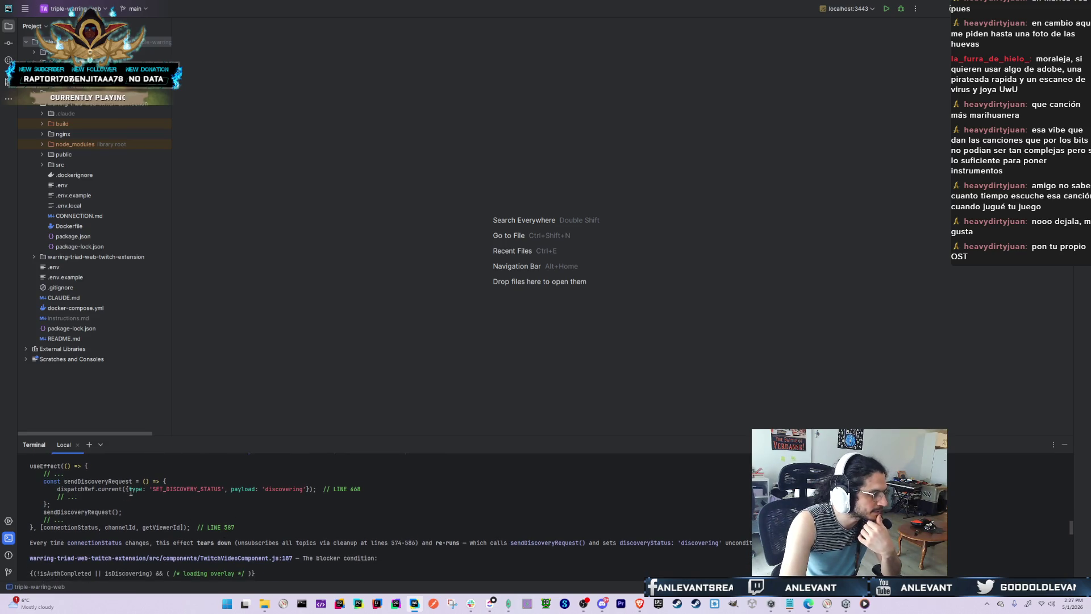
mouse_move(182, 494)
mouse_down()
mouse_move(297, 490)
mouse_move(112, 490)
mouse_up()
scroll(140, 504, up, 1)
scroll(140, 504, down, 2)
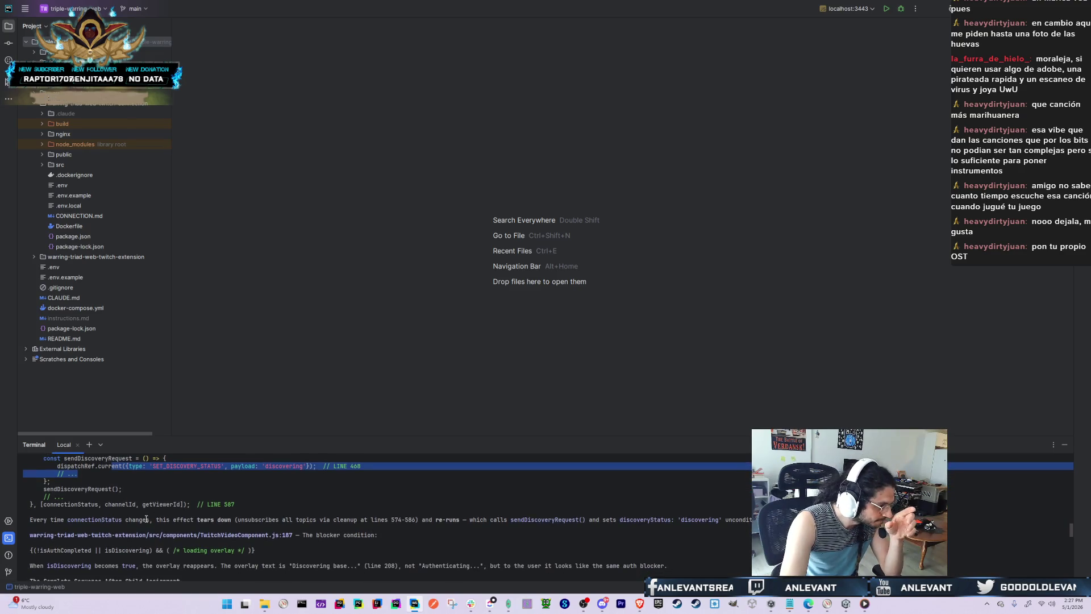
scroll(151, 537, down, 1)
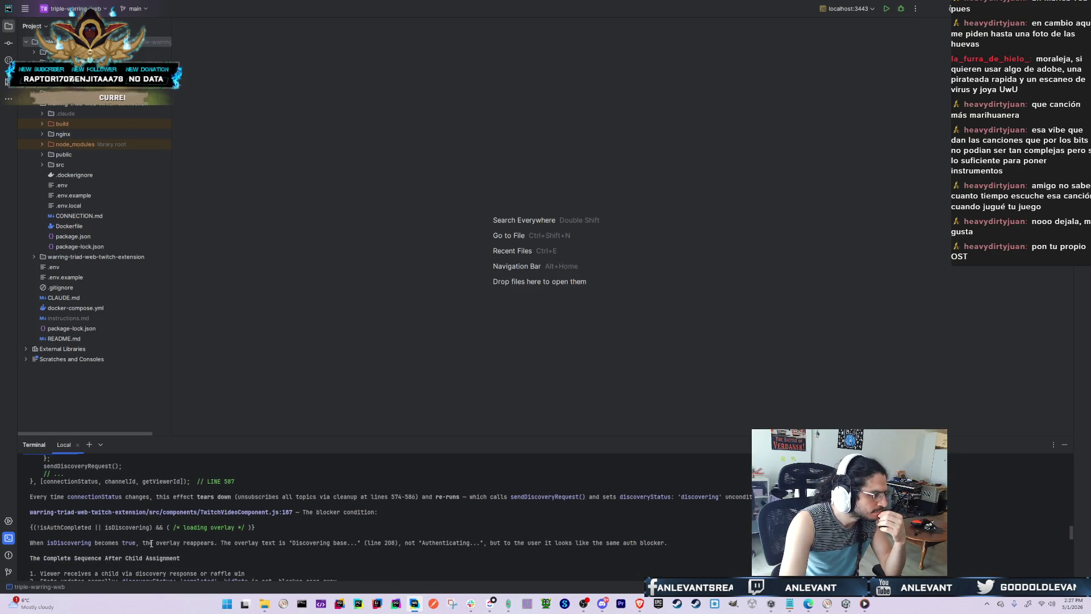
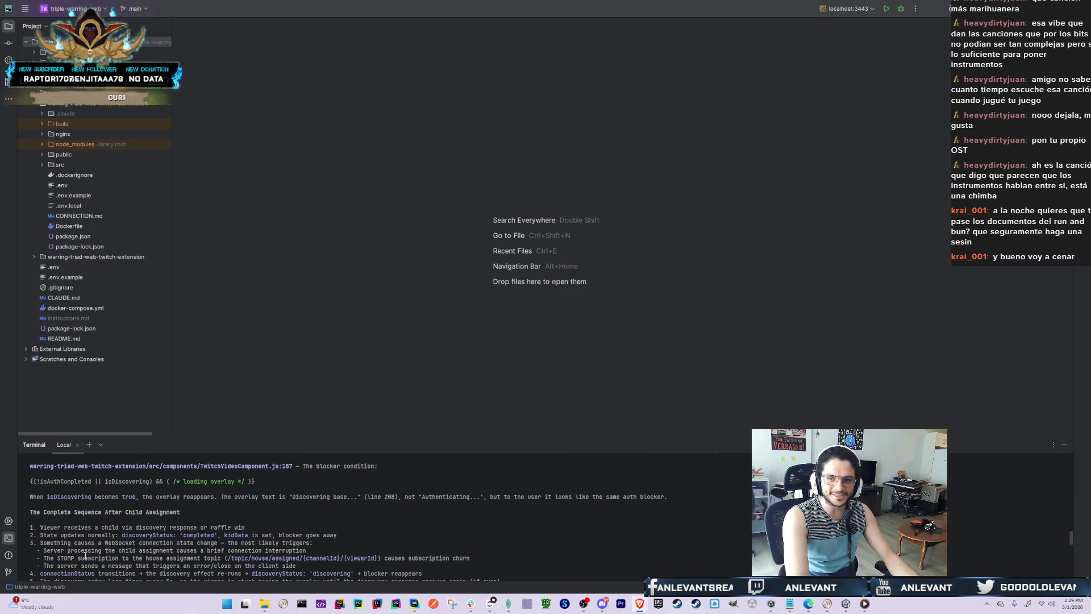
Review Claude's connectionStatus explanation and highlight the word 'discovering'
scroll(268, 551, down, 5)
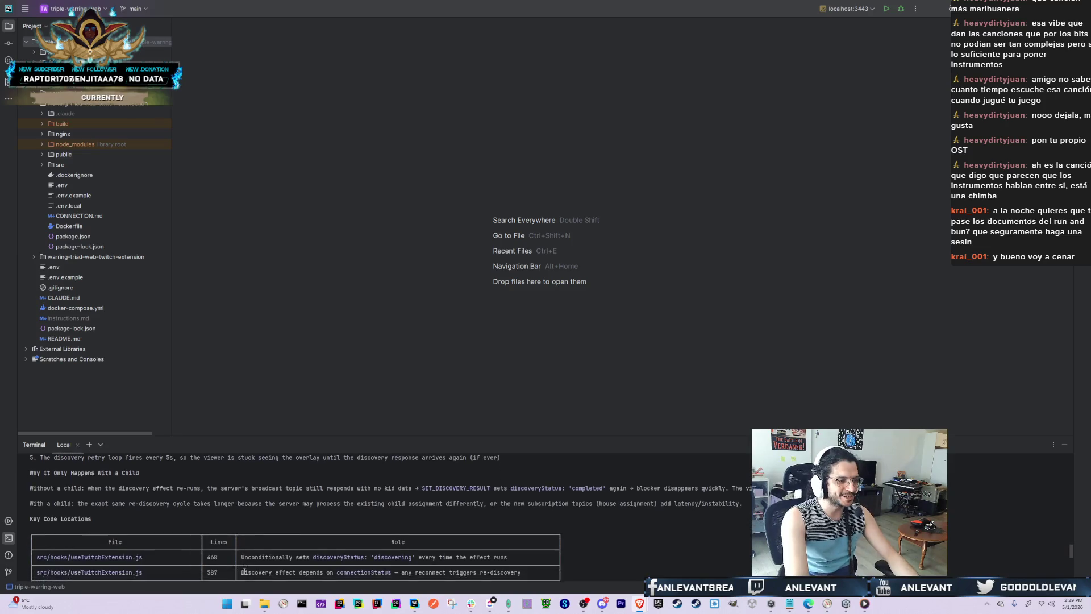
scroll(238, 559, up, 4)
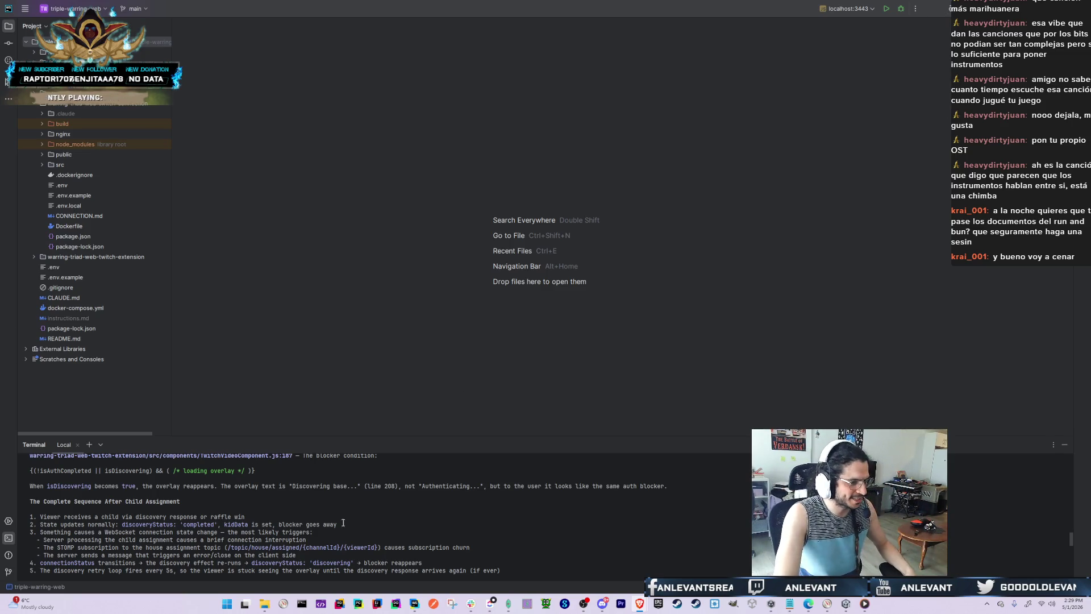
scroll(373, 559, down, 3)
scroll(312, 500, up, 2)
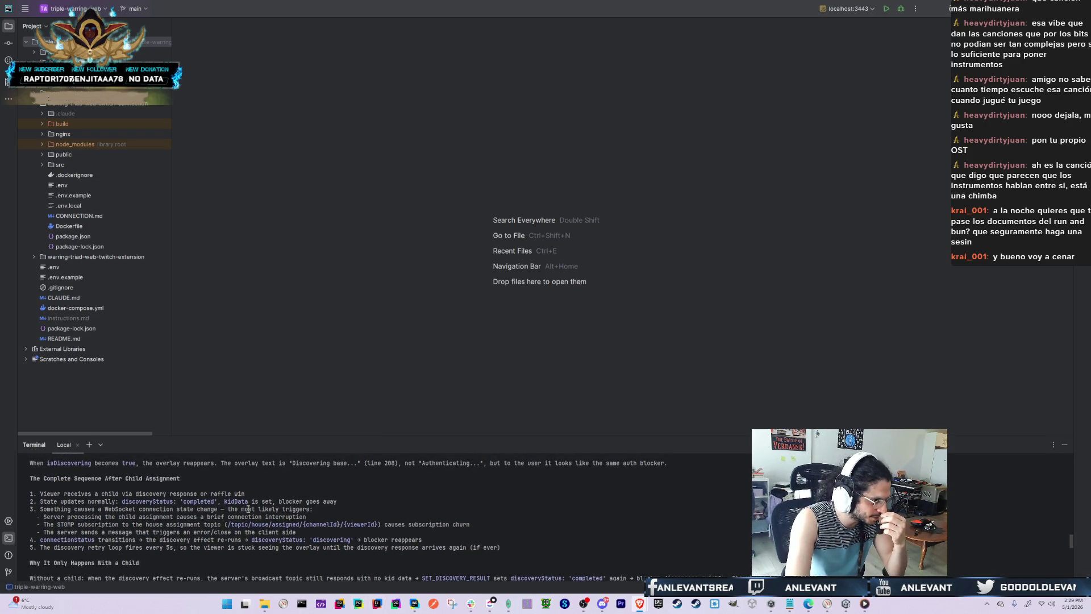
scroll(247, 510, up, 1)
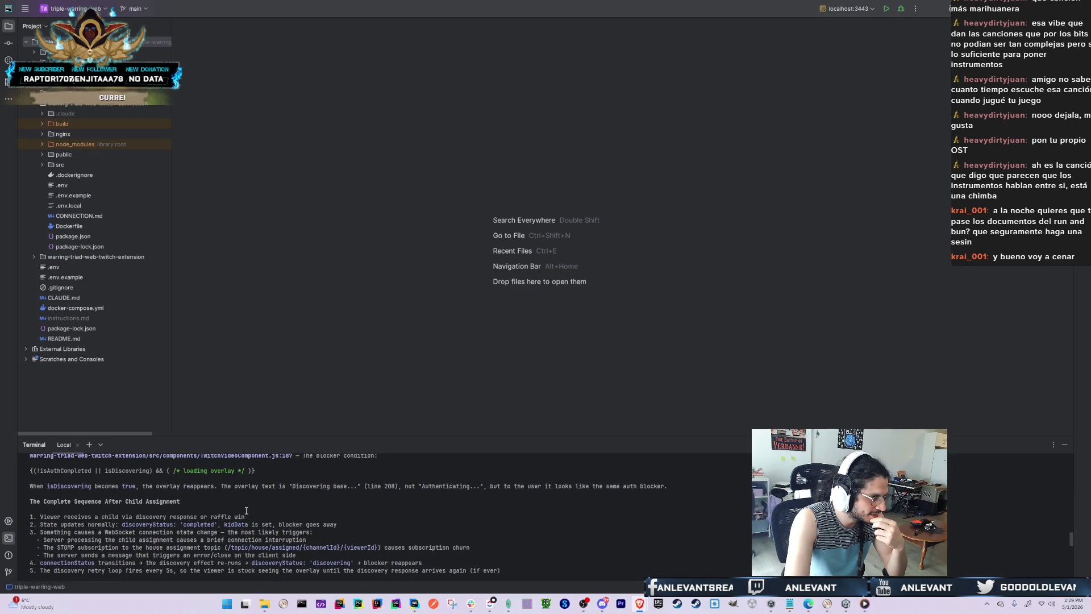
scroll(246, 510, up, 1)
scroll(247, 510, down, 2)
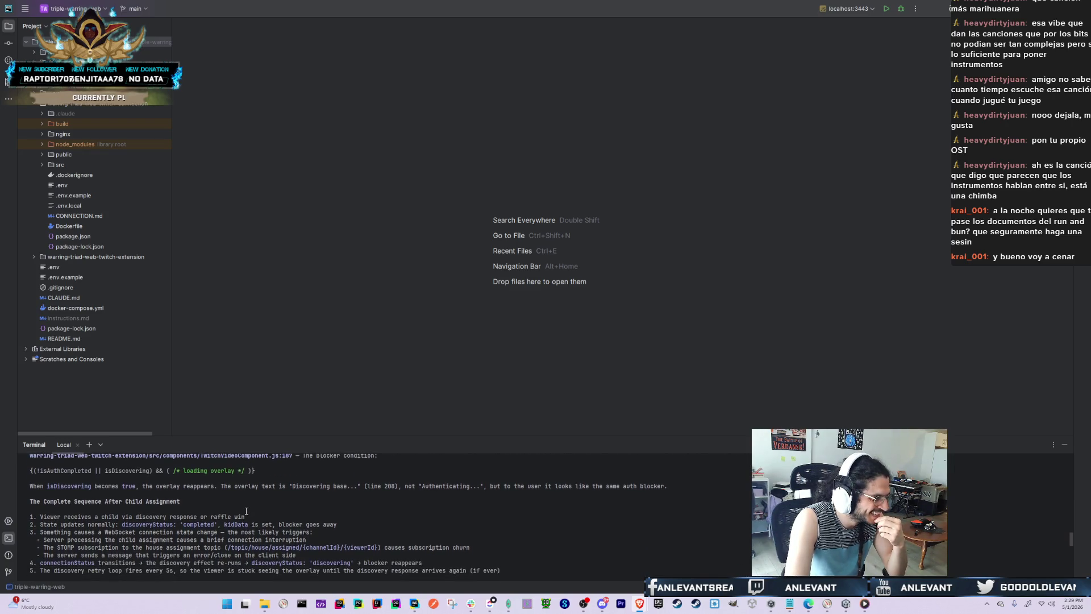
scroll(246, 510, up, 3)
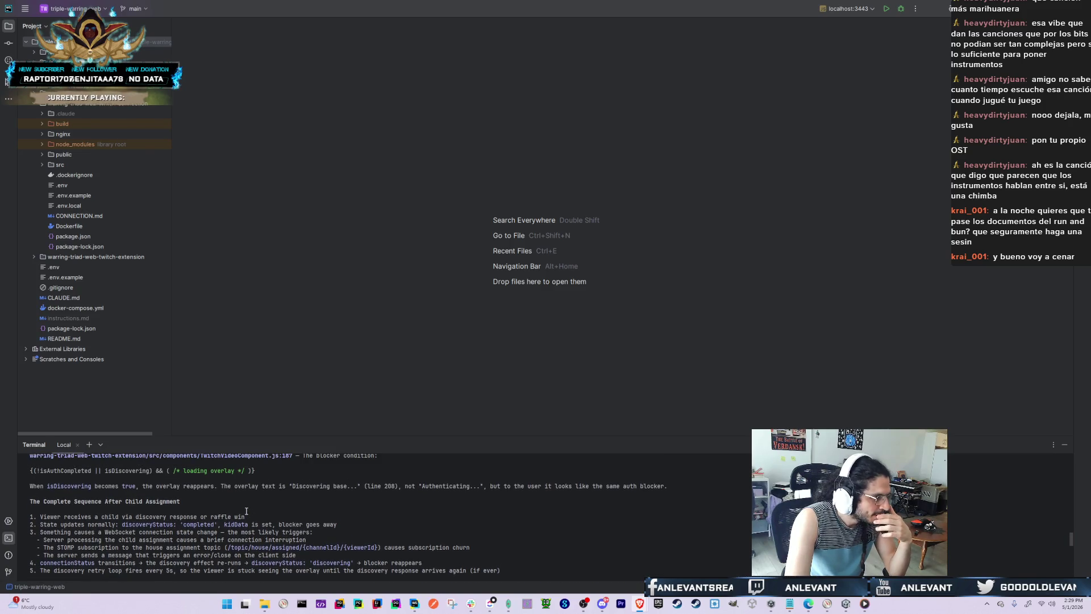
scroll(176, 496, up, 2)
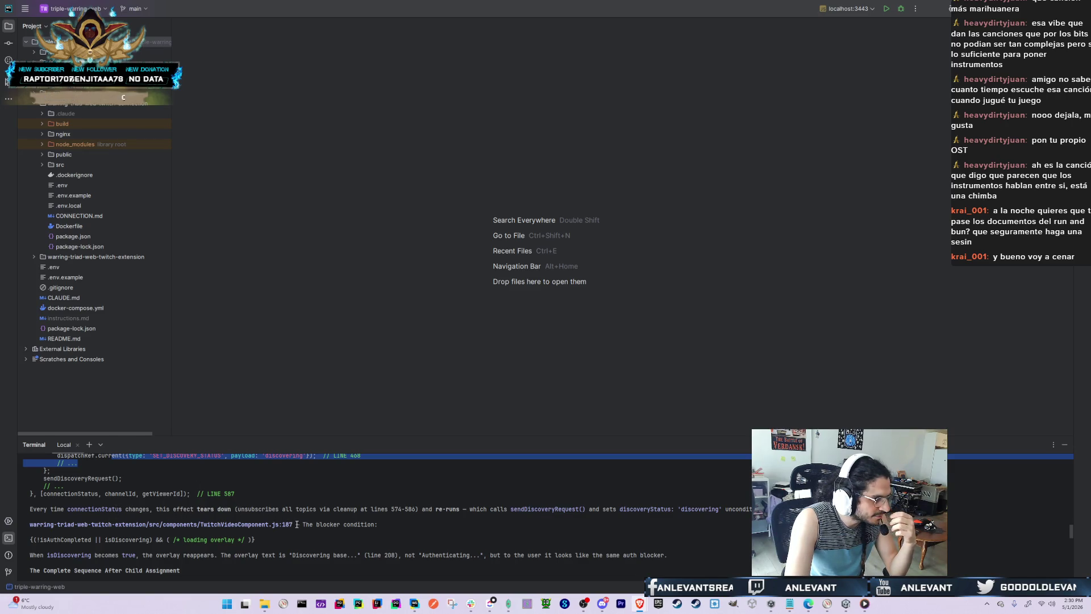
drag(422, 509, 651, 510)
click(651, 509)
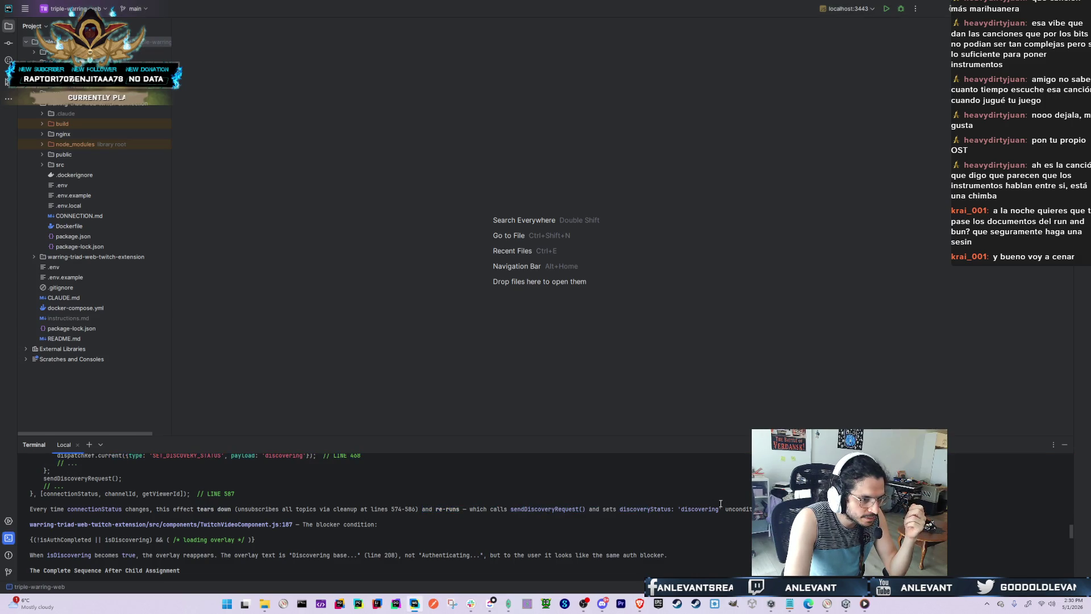
double_click(713, 506)
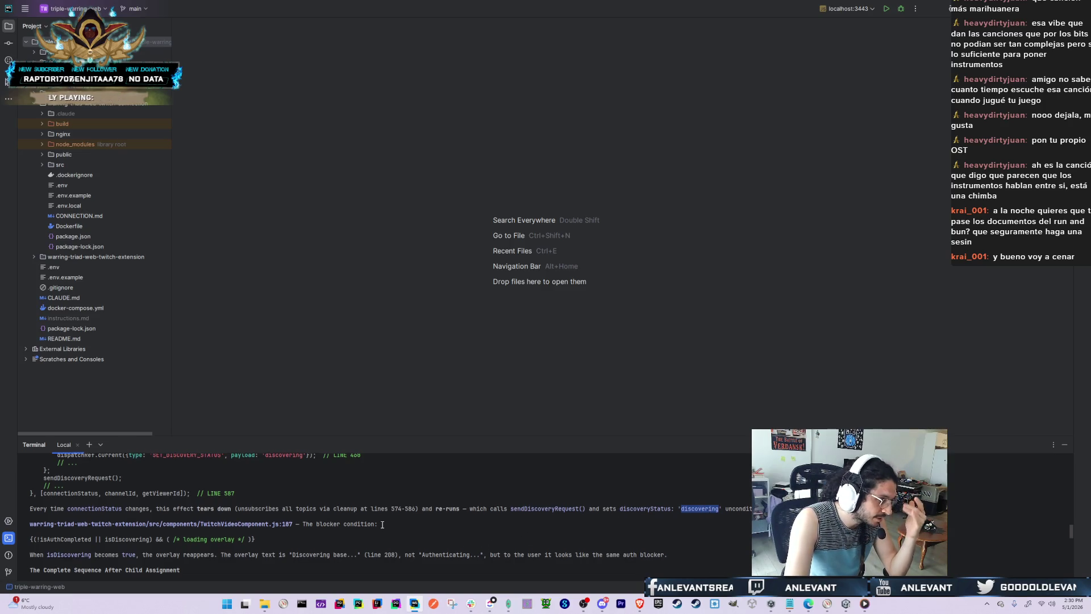
Highlight Claude's claim that the isDiscovering line looks like the auth blocker
scroll(485, 544, down, 2)
drag(46, 508, 372, 511)
click(428, 510)
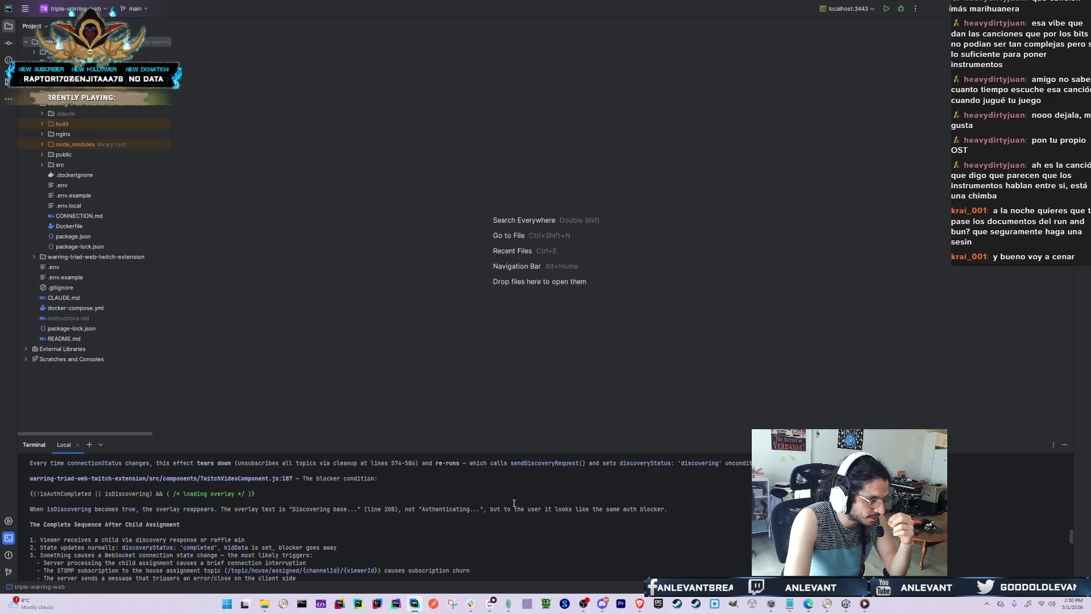
double_click(548, 509)
drag(514, 510, 659, 509)
scroll(650, 543, down, 1)
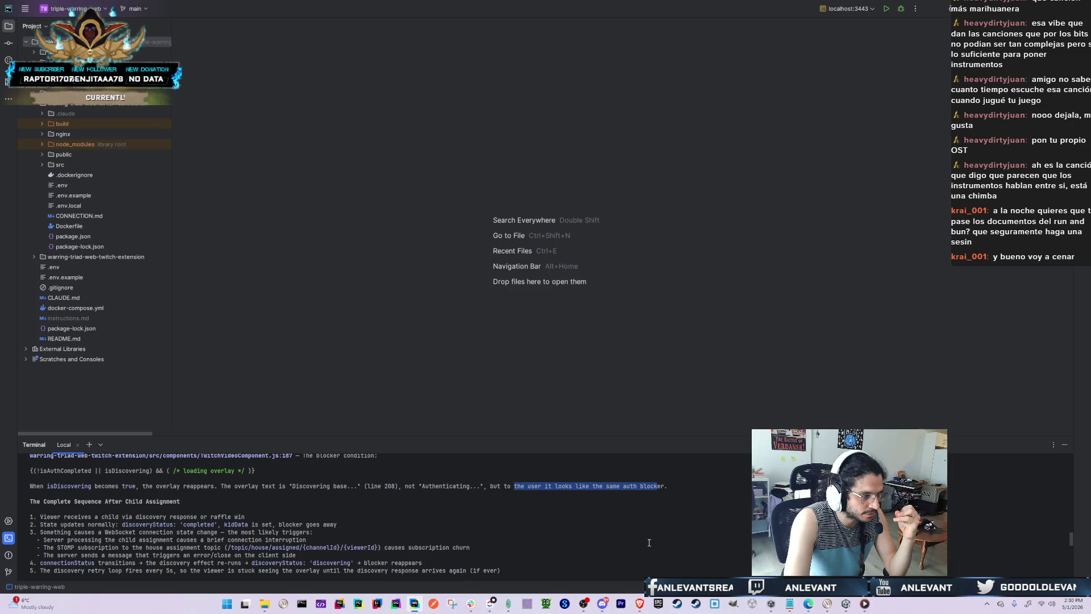
scroll(649, 543, down, 5)
scroll(620, 529, down, 10)
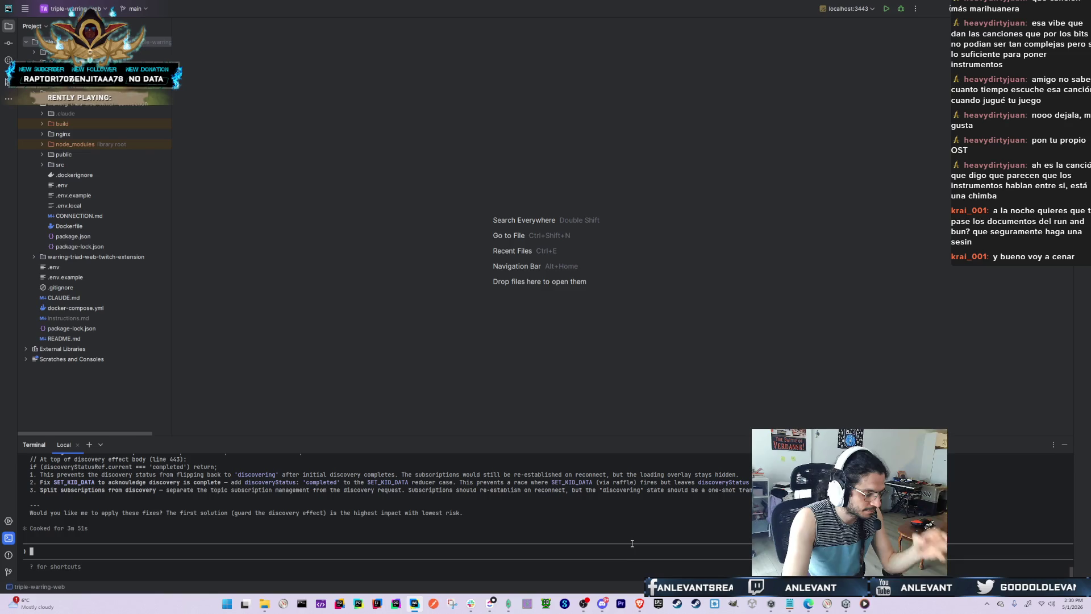
Reply that the overlay says NOT discovering, it says Authenticating
text(I can assure you)
key(BackSpace)
text(that what it says is NOT discovering, it says )
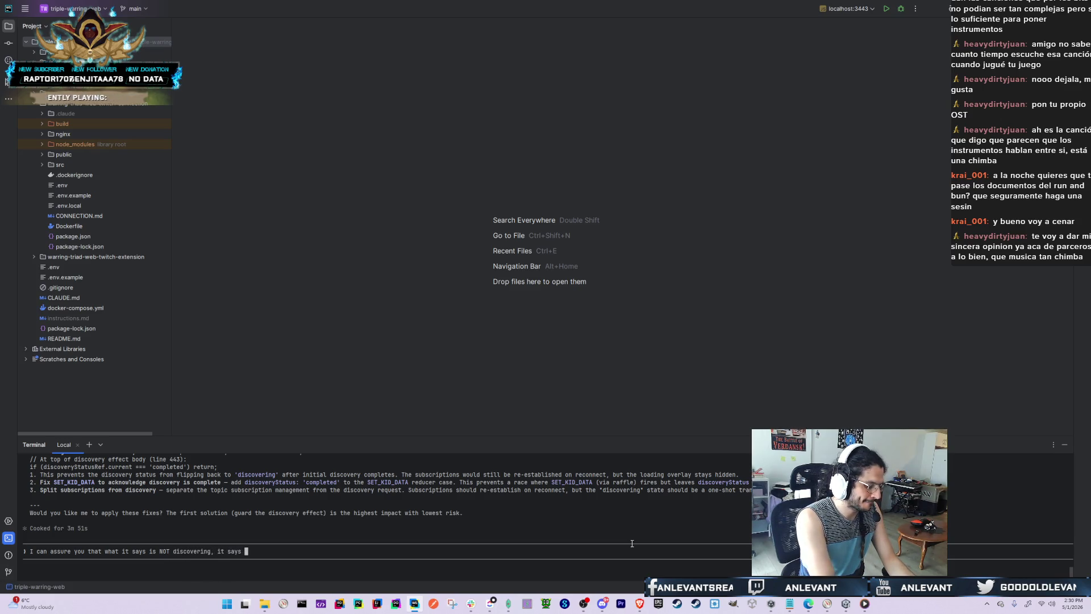
text(Authenticatio)
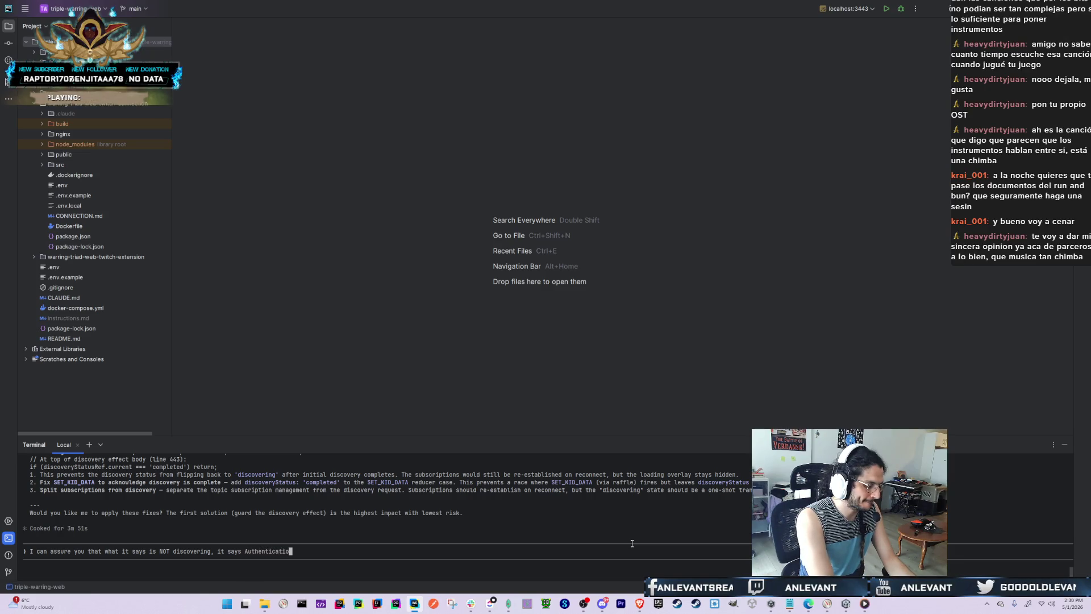
key(BackSpace)
text(ng.)
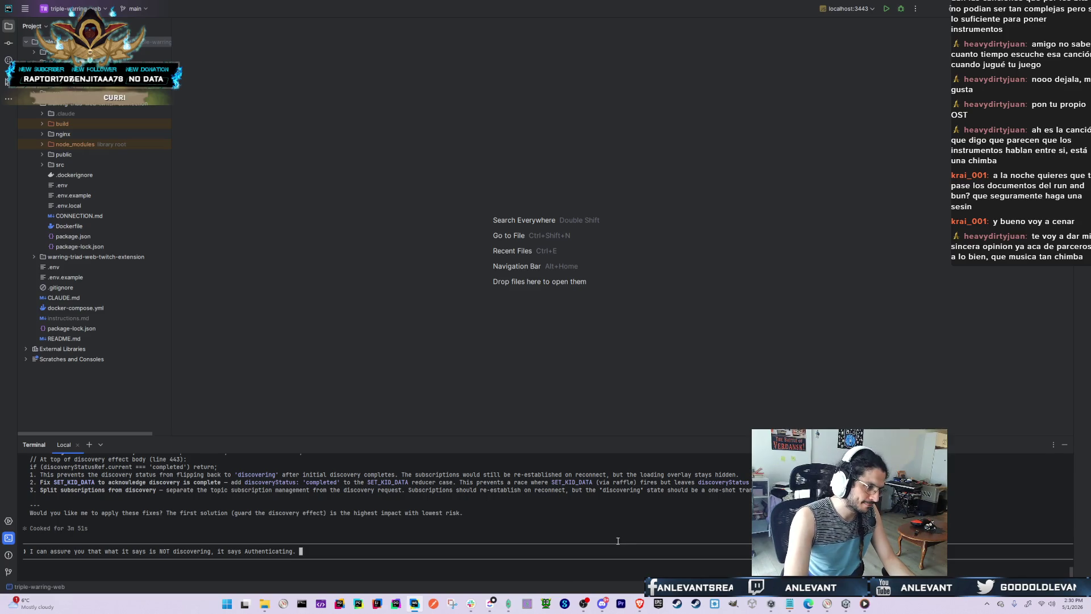
Warn Claude not to hallucinate a non-working solution, and send the reply
scroll(517, 466, up, 3)
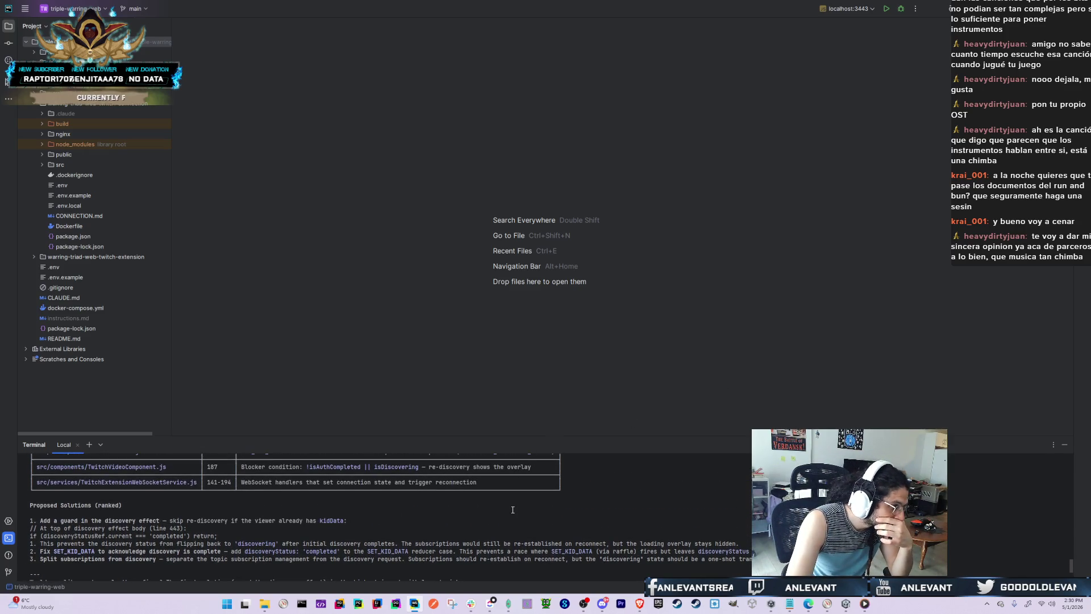
scroll(516, 510, down, 1)
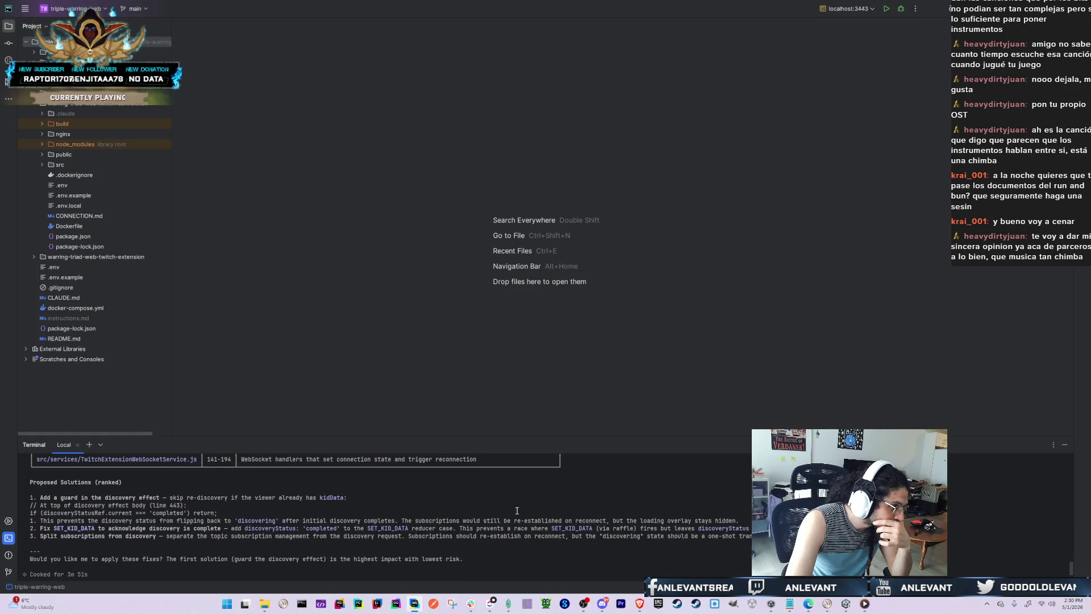
scroll(520, 512, down, 2)
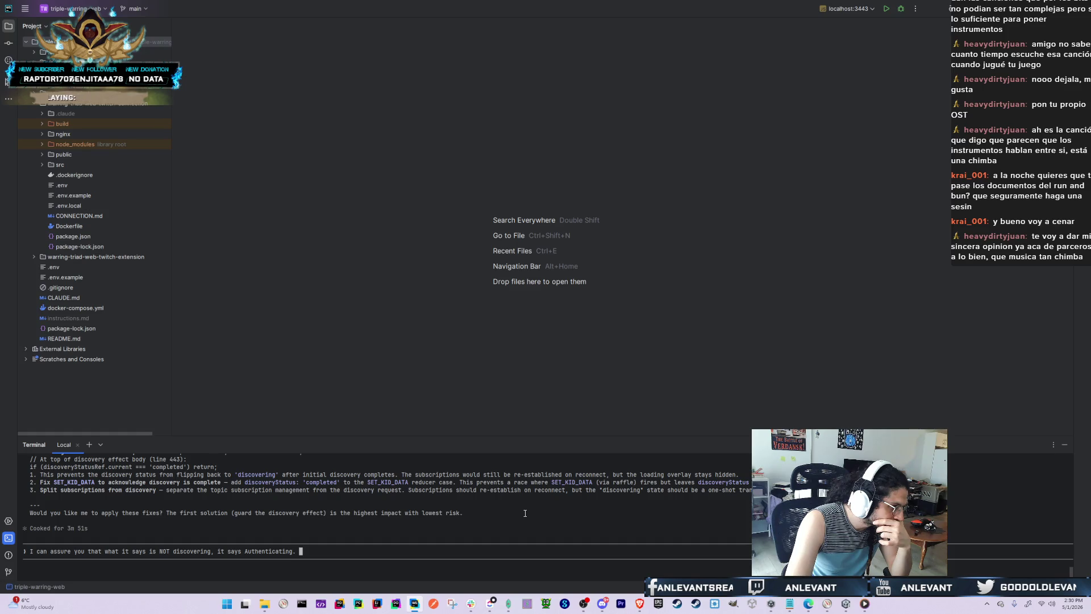
scroll(526, 513, up, 1)
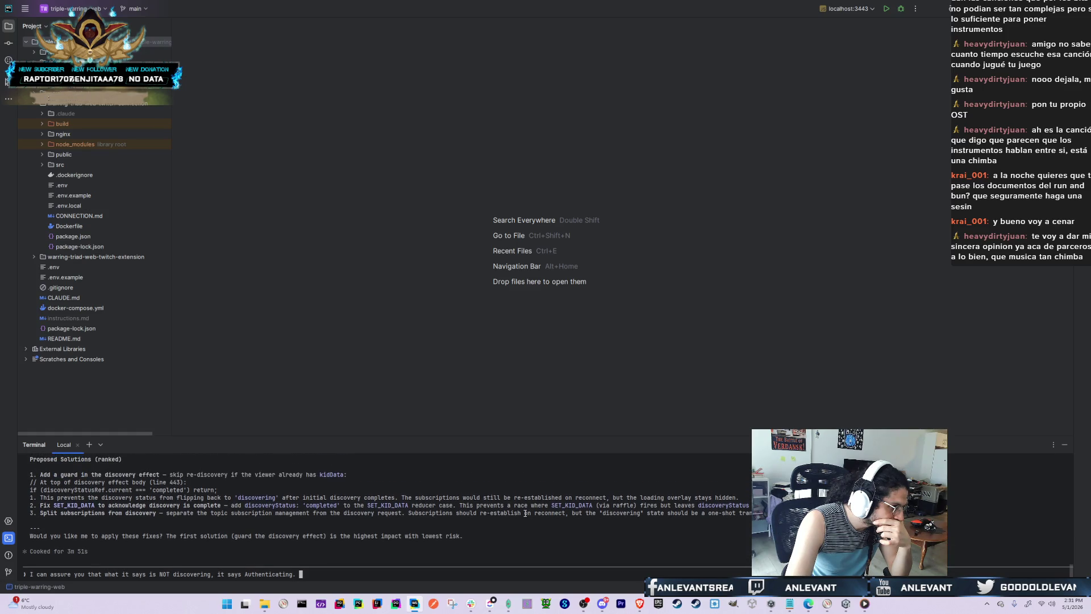
scroll(525, 513, down, 1)
text(I don't wa)
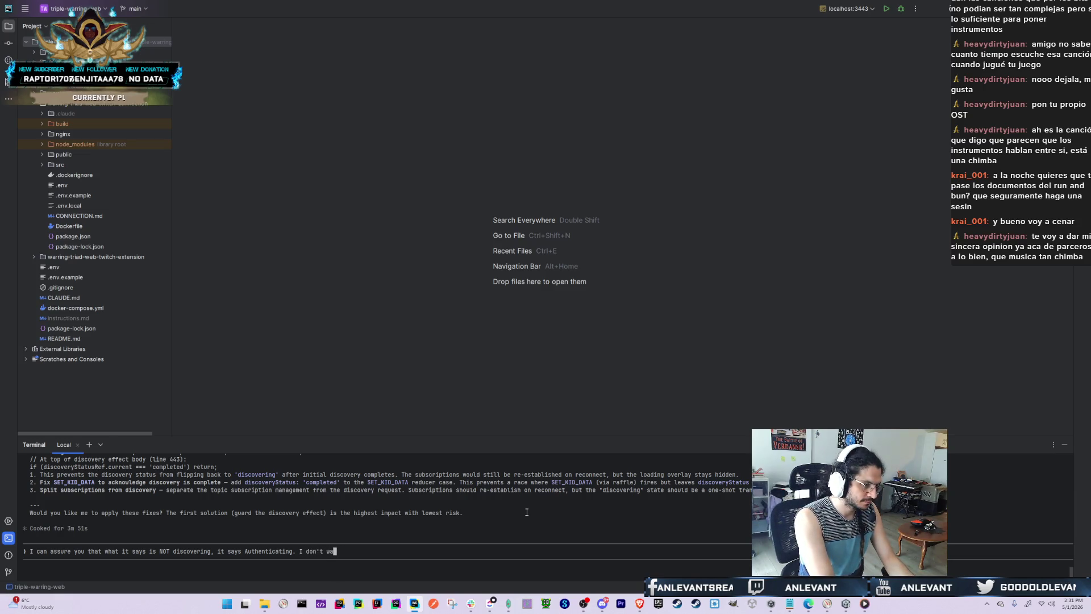
text(nt you to hal)
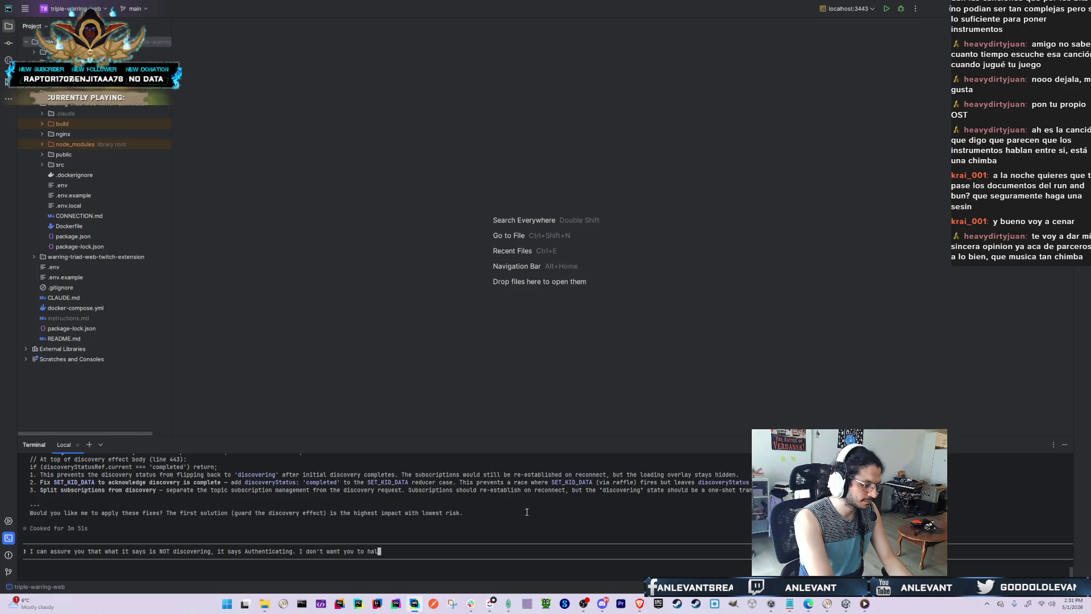
text(lucinate a soilution th)
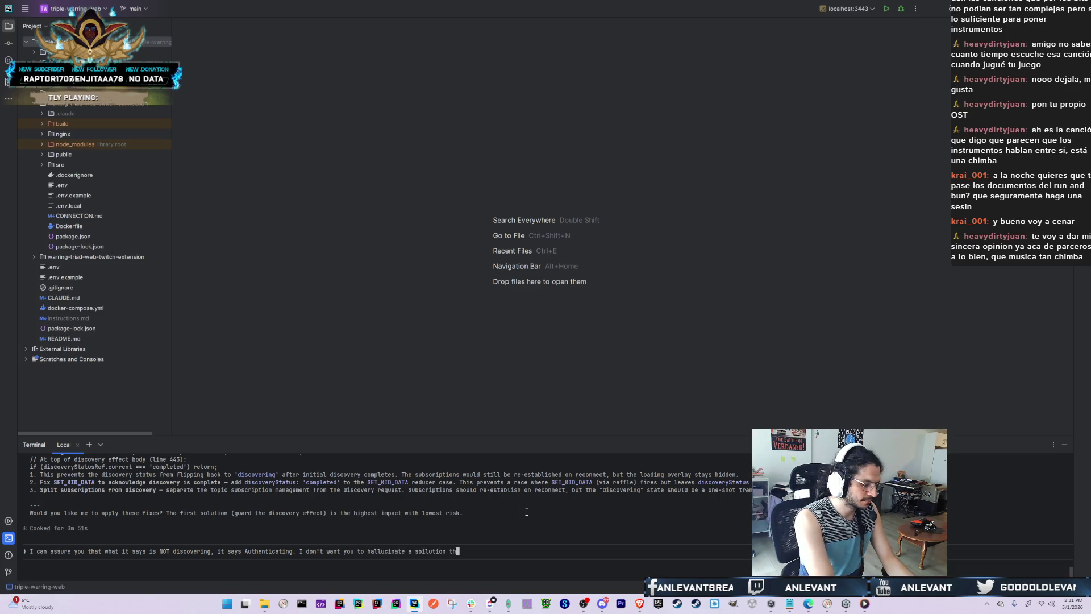
text(at's not actually solving the)
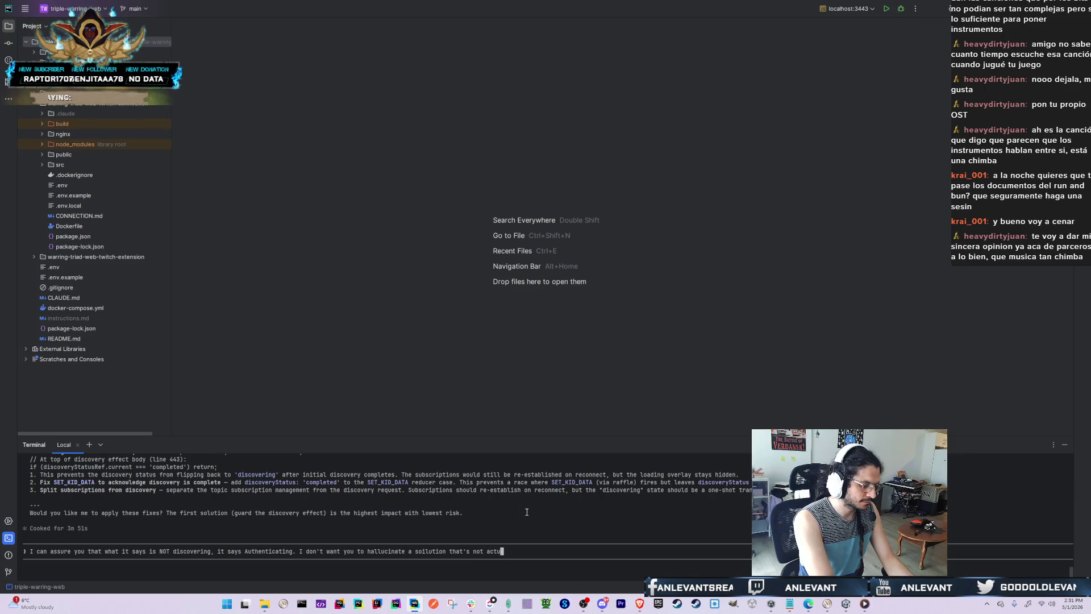
text( iss)
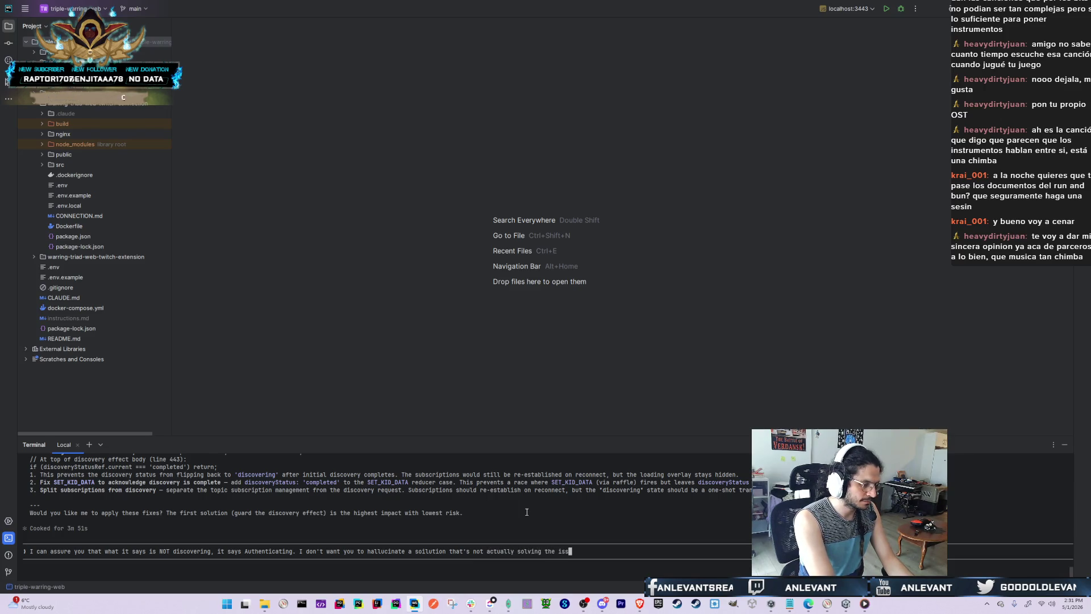
text(ue. Are you sure your)
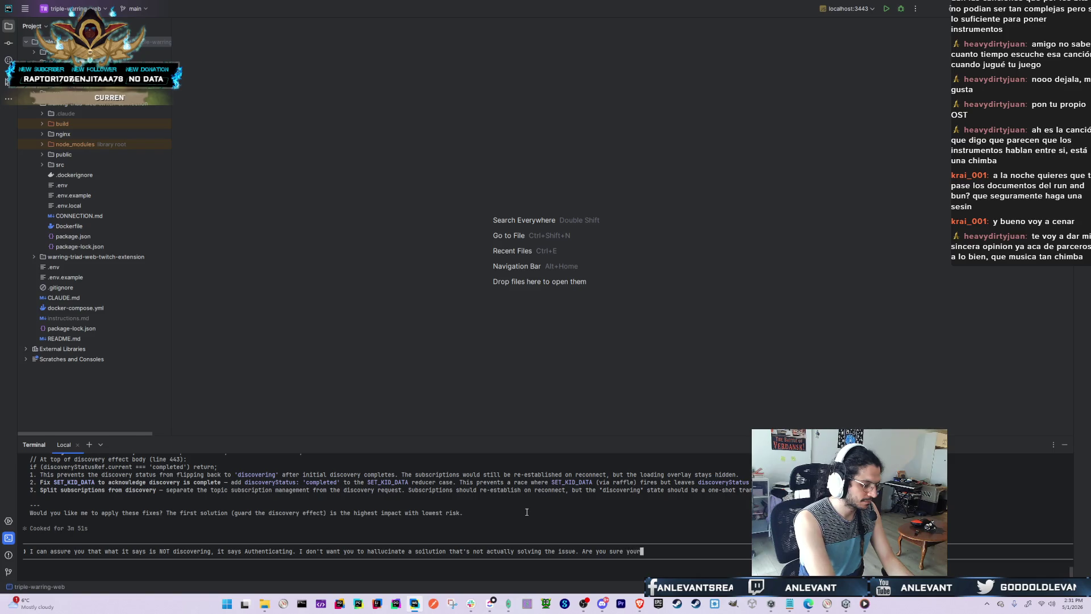
text( analizis is co)
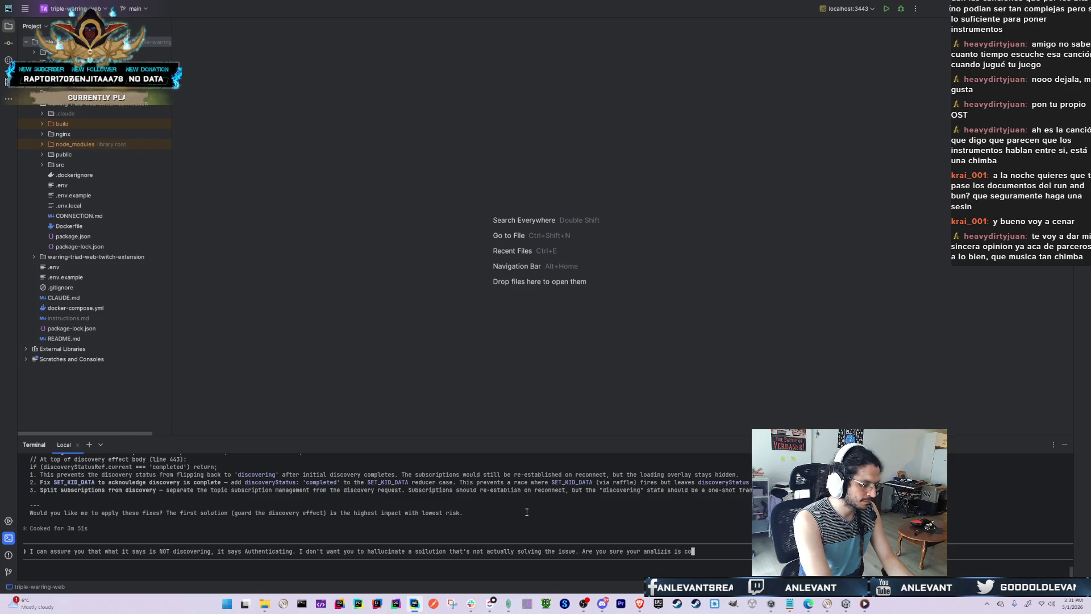
text(rrect? I'm telling)
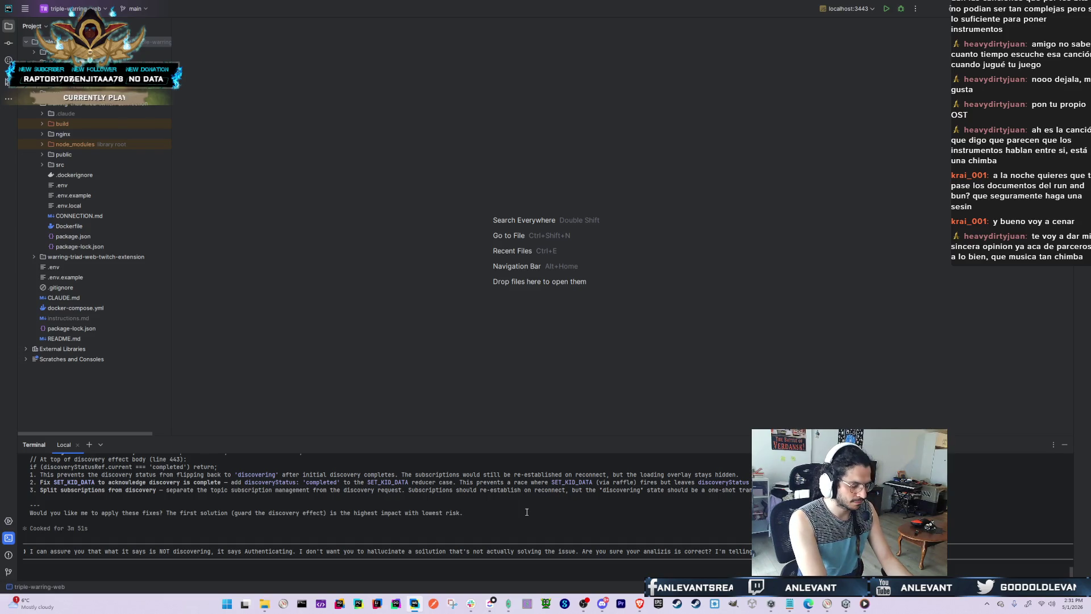
key(Return)
In TripleWarring, walk the player past the campfire and around the house, then return to Unity
key(alt+Tab)
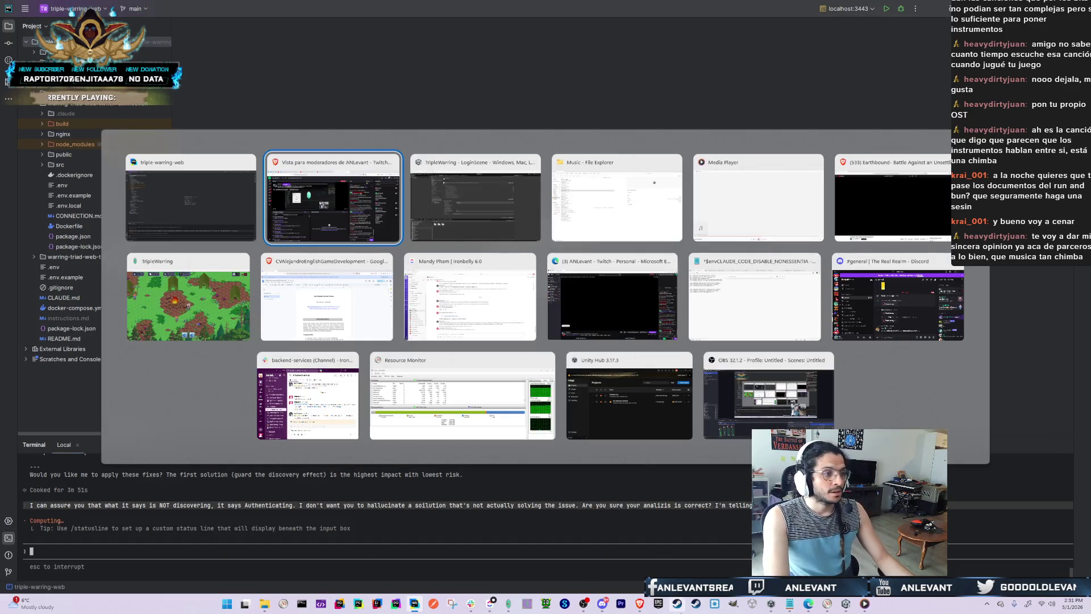
click(214, 300)
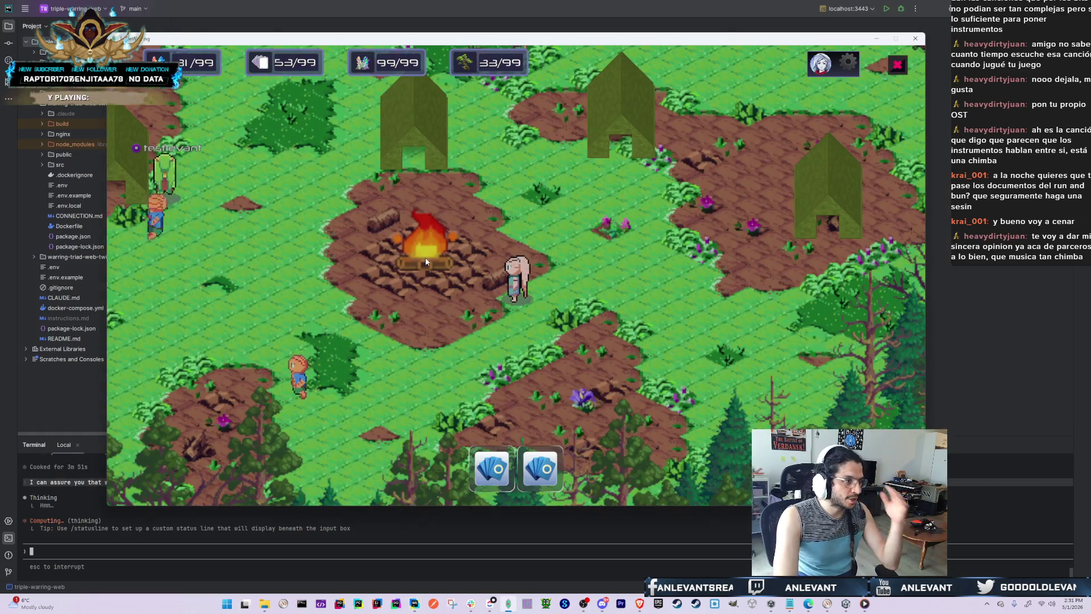
key(a)
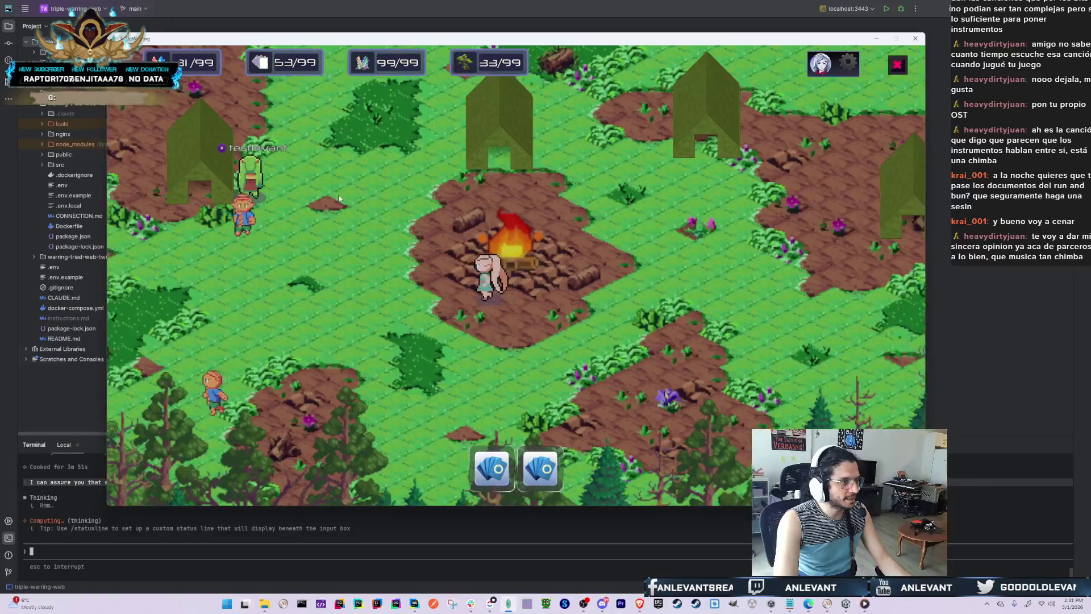
key(a)
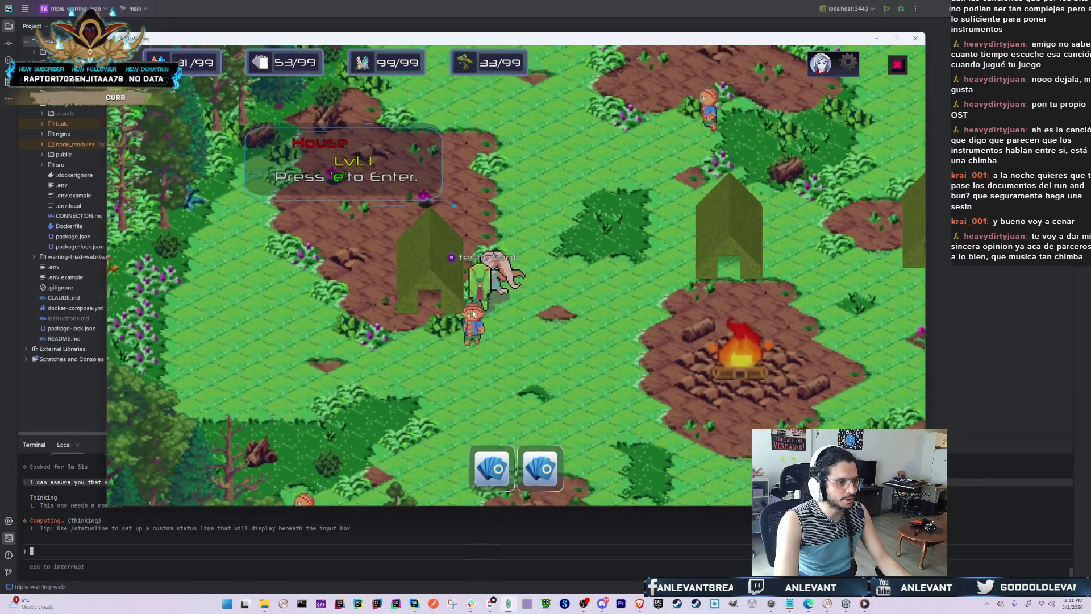
key(s)
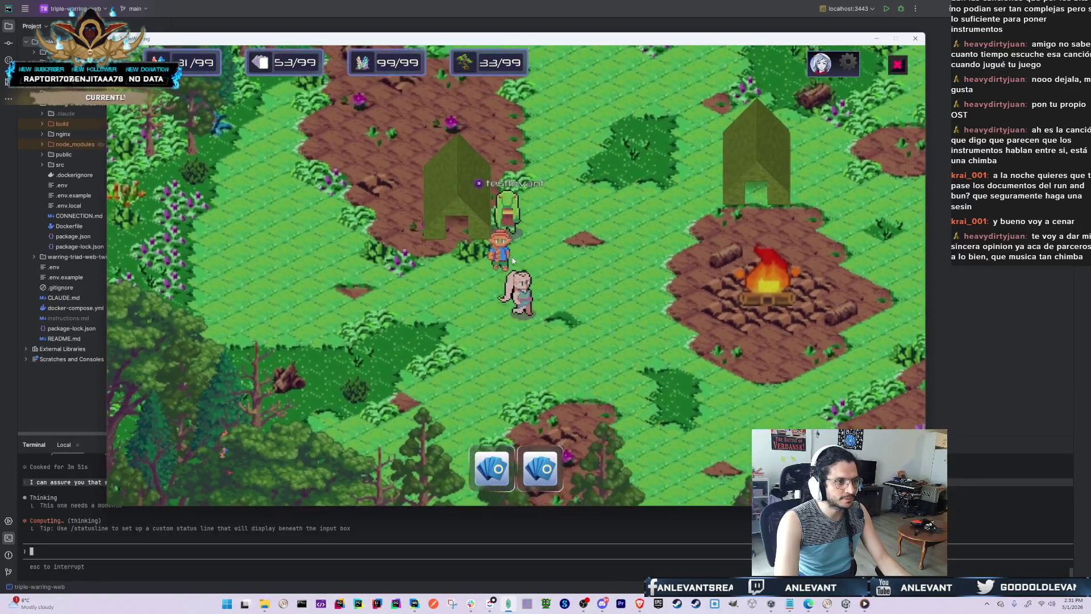
key(w)
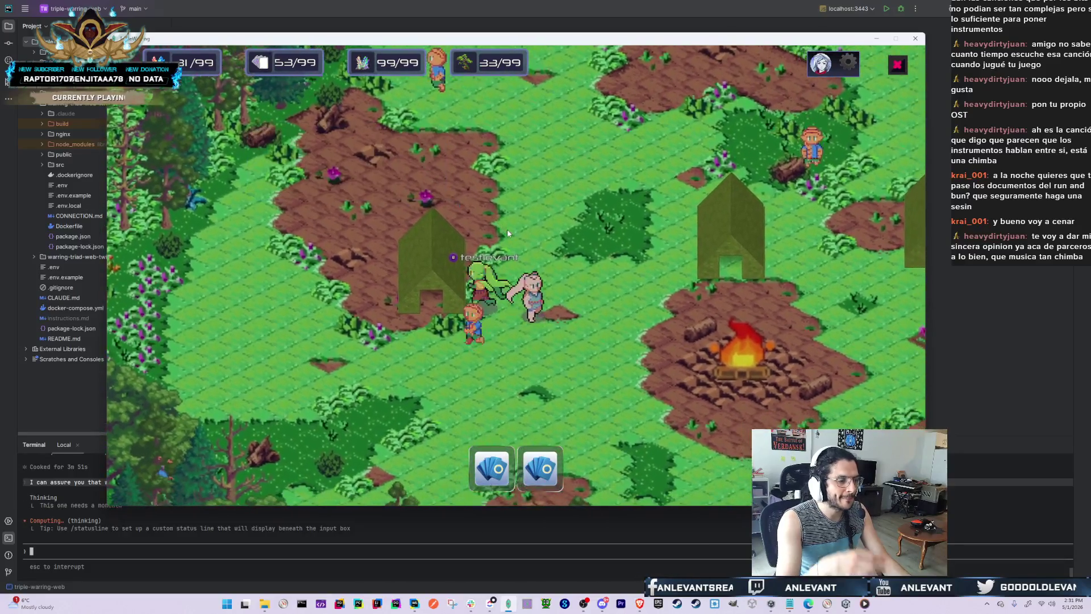
key(s)
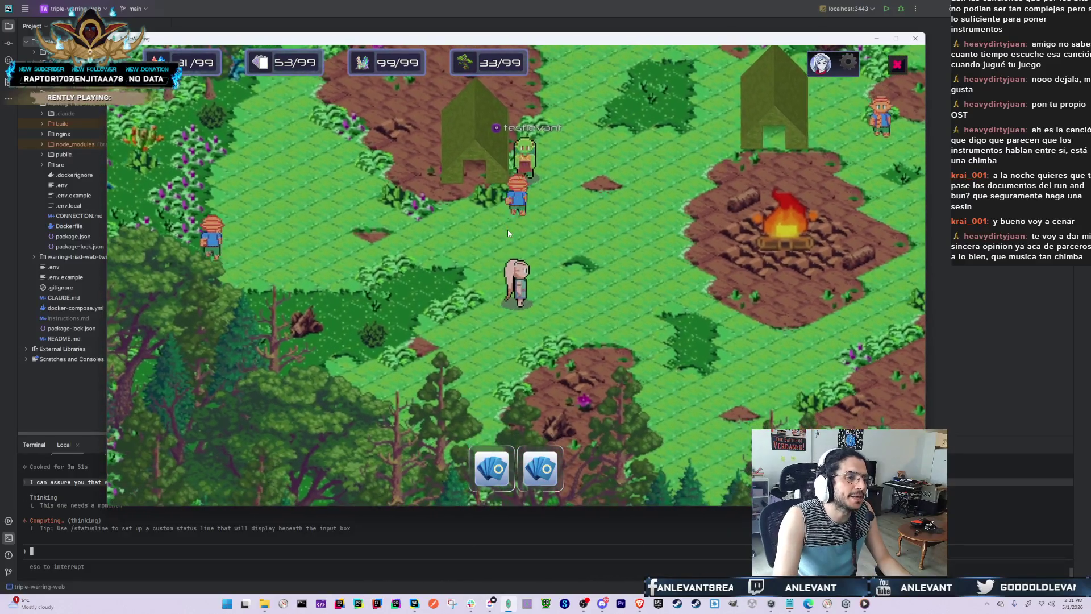
key(alt+Tab)
key(alt+Tab)
click(583, 148)
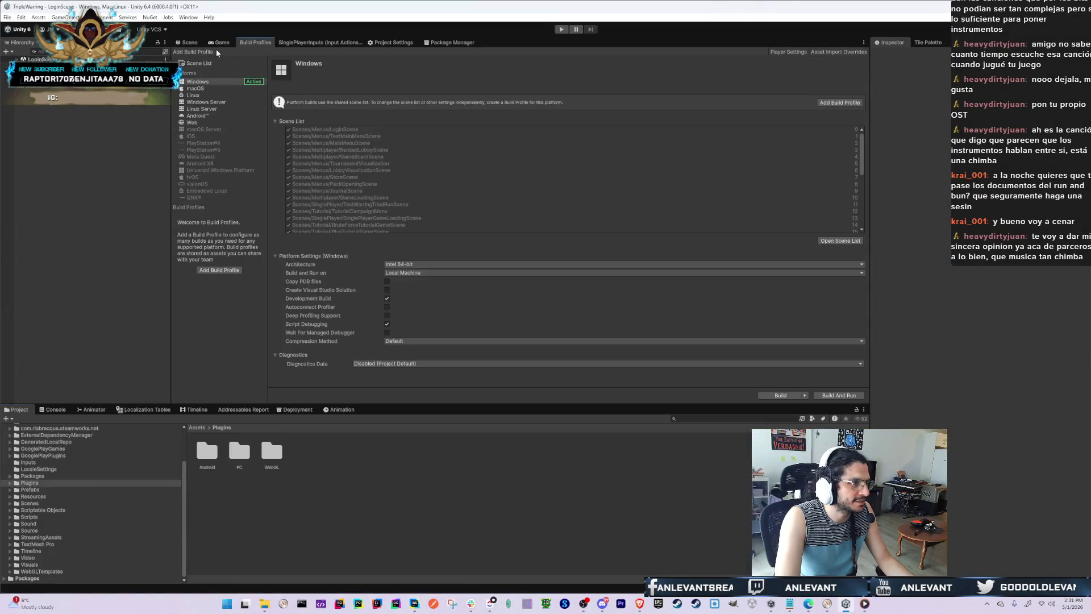
Show the Game view and check the Destroy error in the Console
click(216, 48)
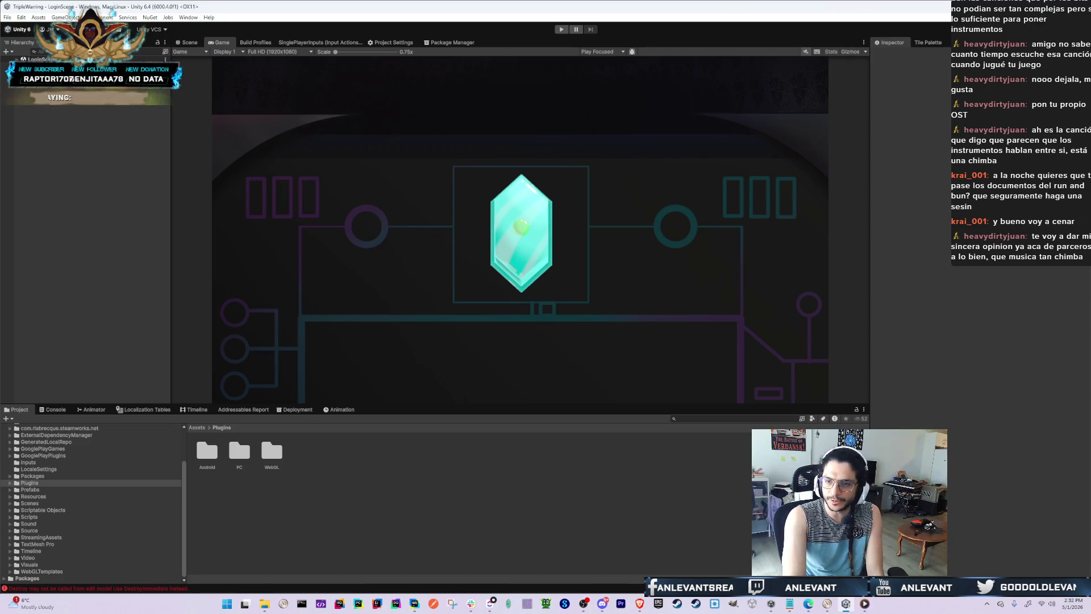
key(alt+Tab)
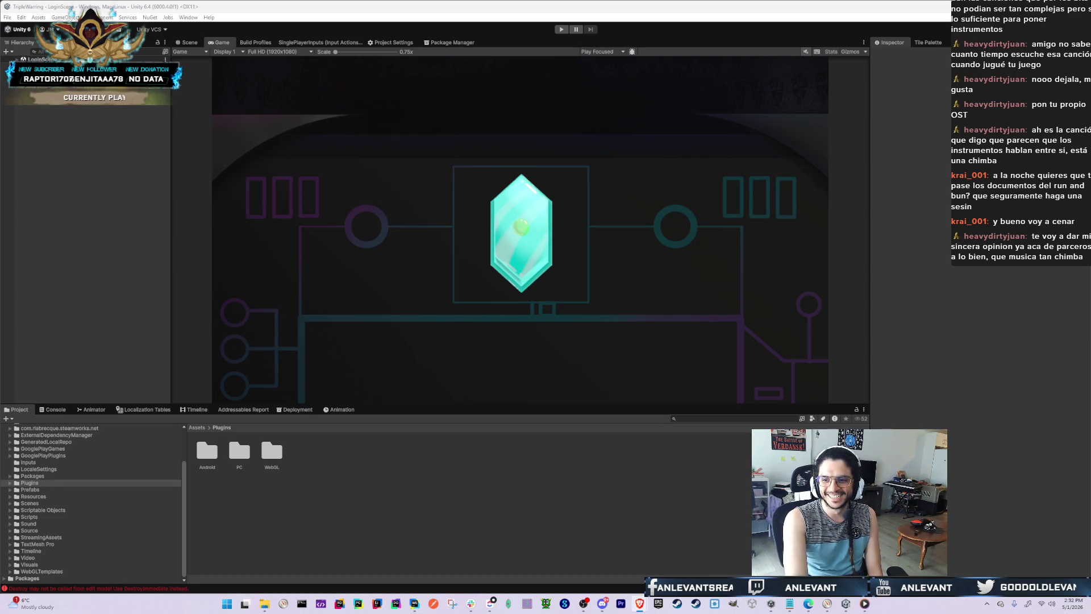
click(55, 409)
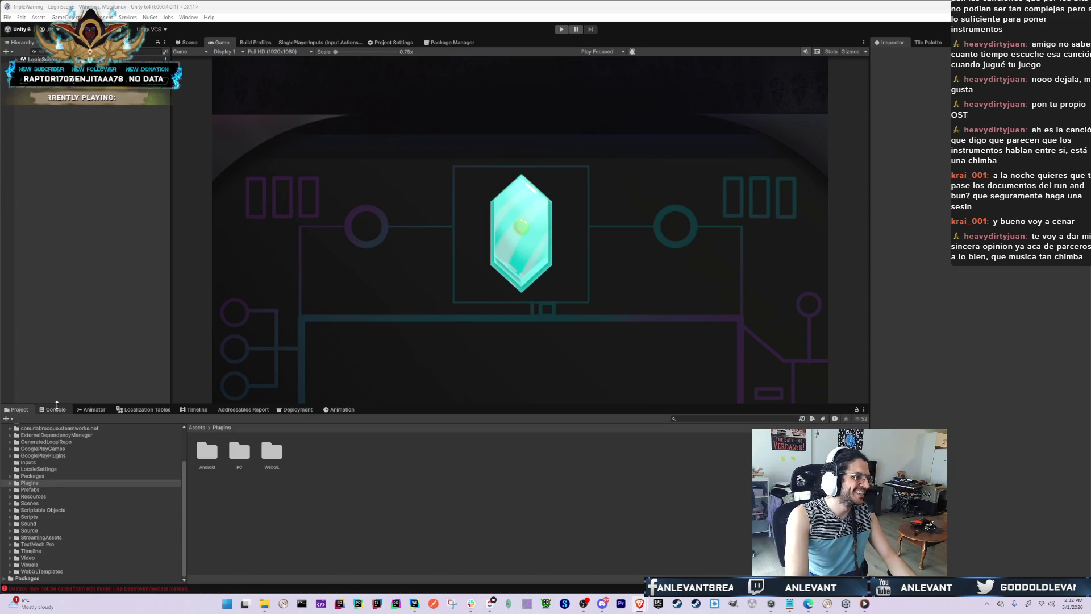
Return to the project assets and enter Play mode on the LoginScene
click(17, 409)
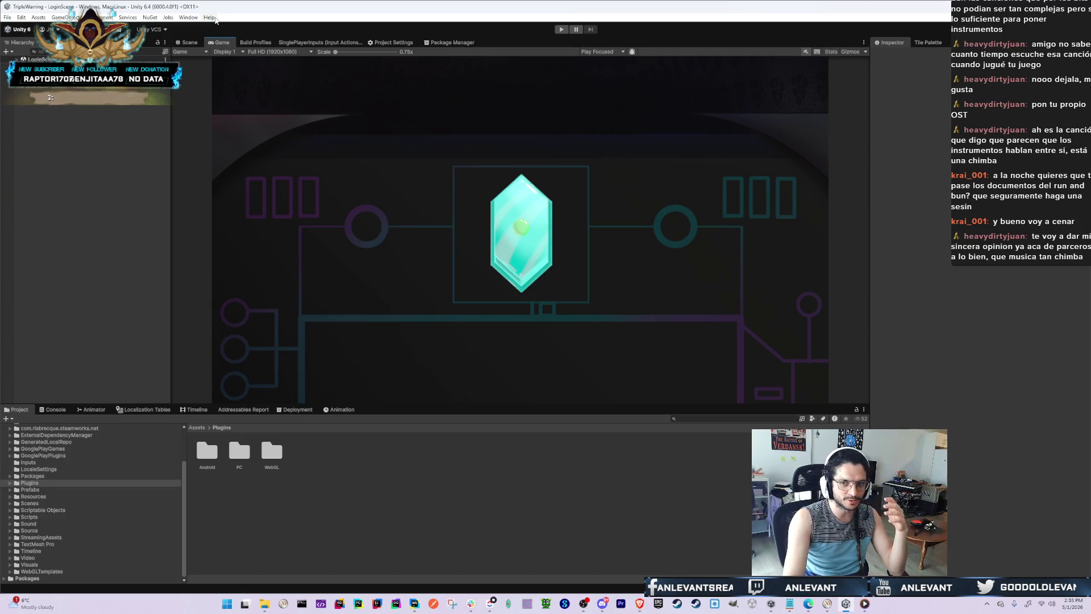
click(51, 416)
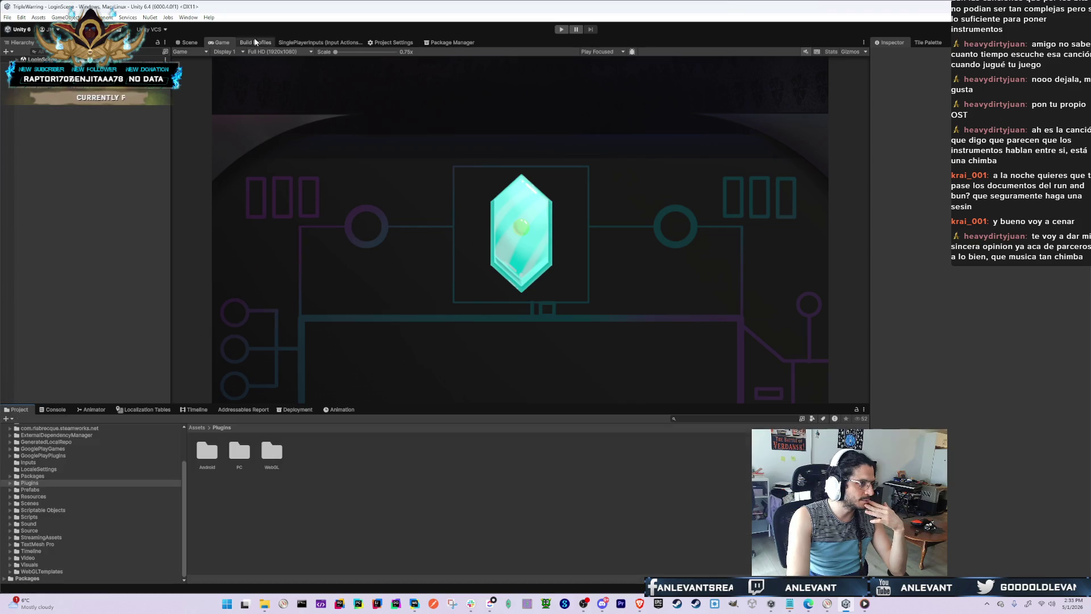
click(562, 30)
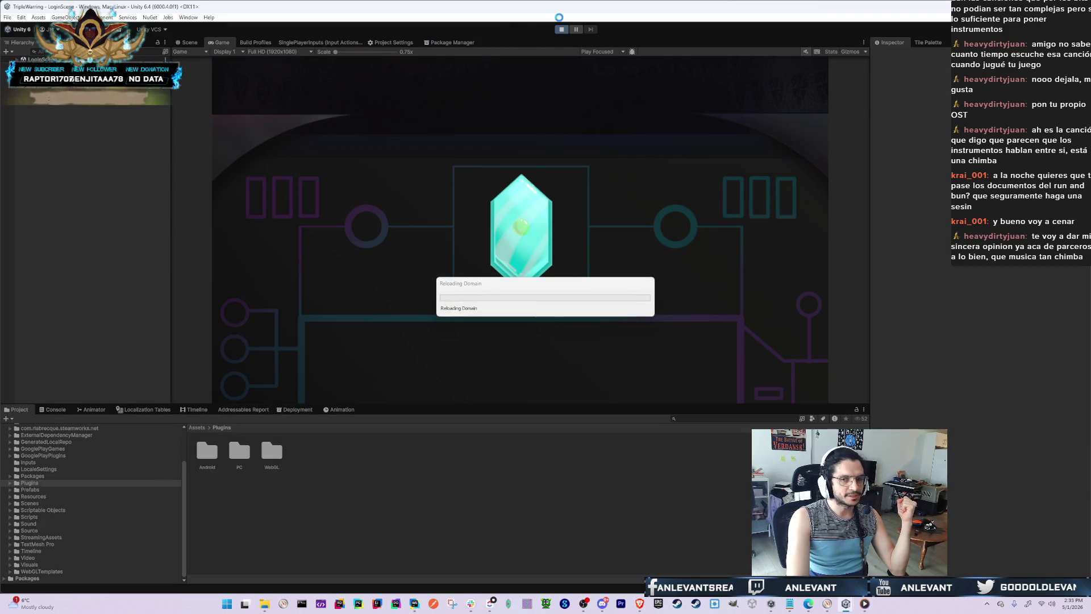